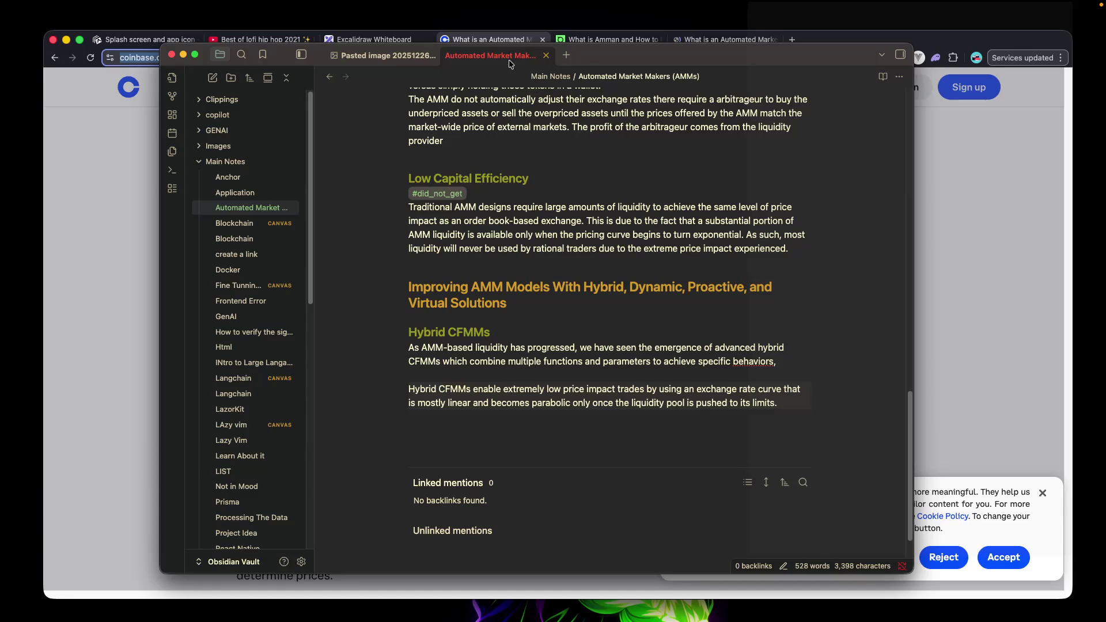
Insert a blank line under the note title, above the 'What is AMMs' heading.
scroll(604, 348, down, 1)
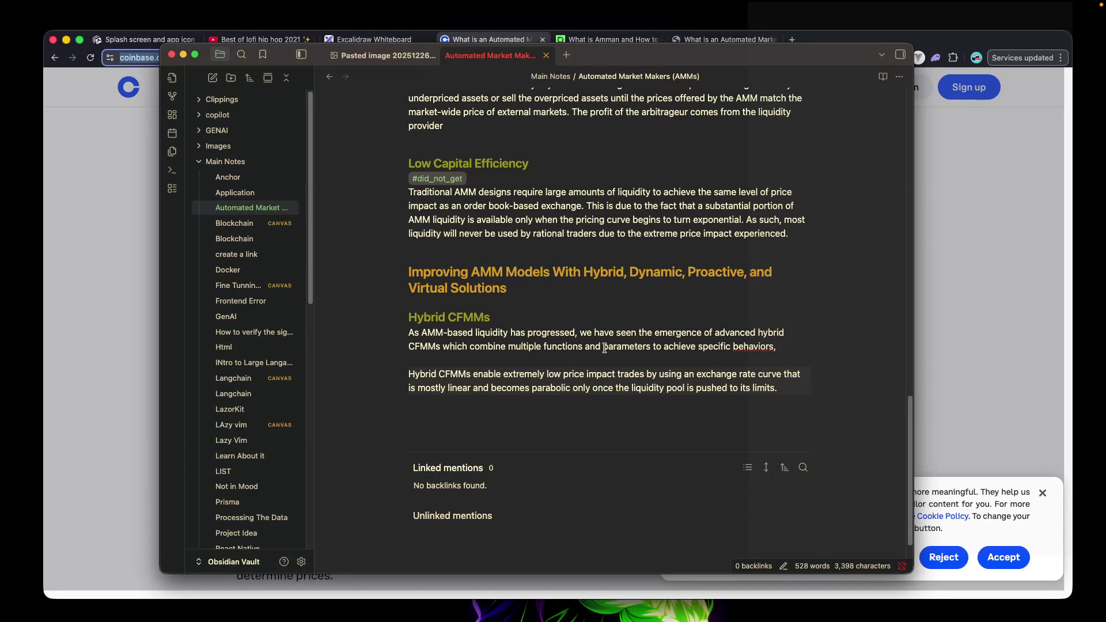
scroll(589, 336, up, 20)
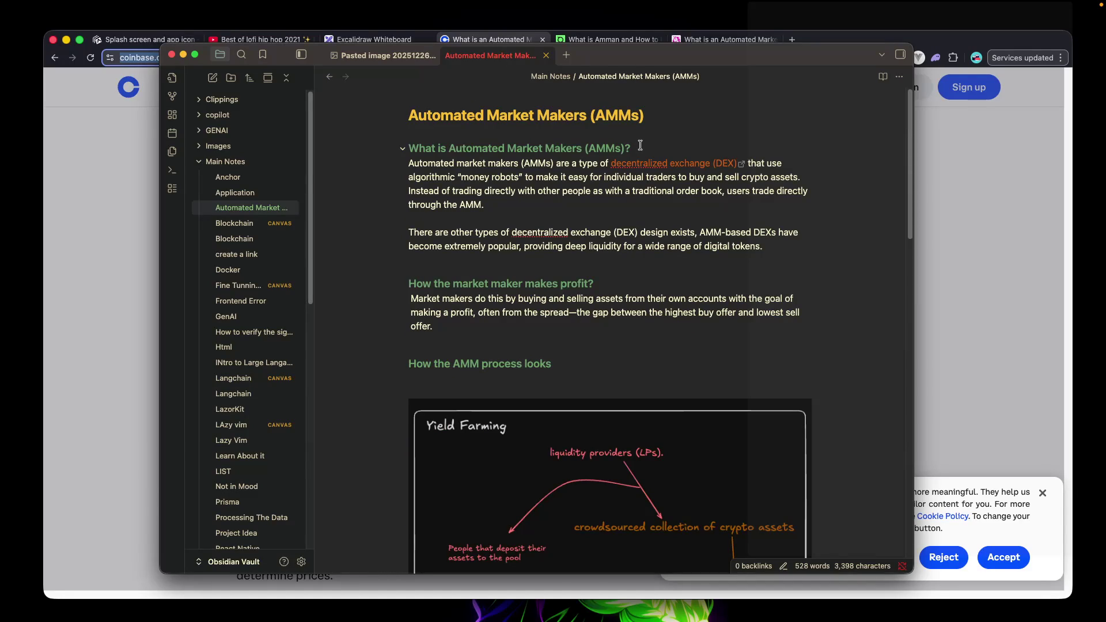
scroll(649, 159, down, 20)
scroll(660, 175, up, 20)
click(529, 137)
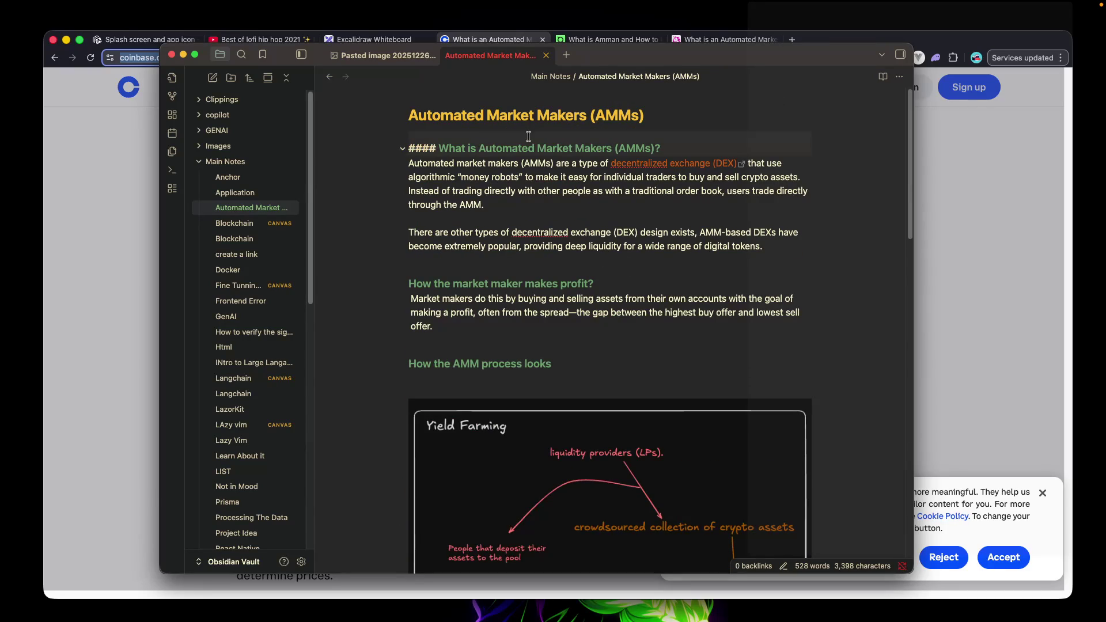
key(Return)
key(Up)
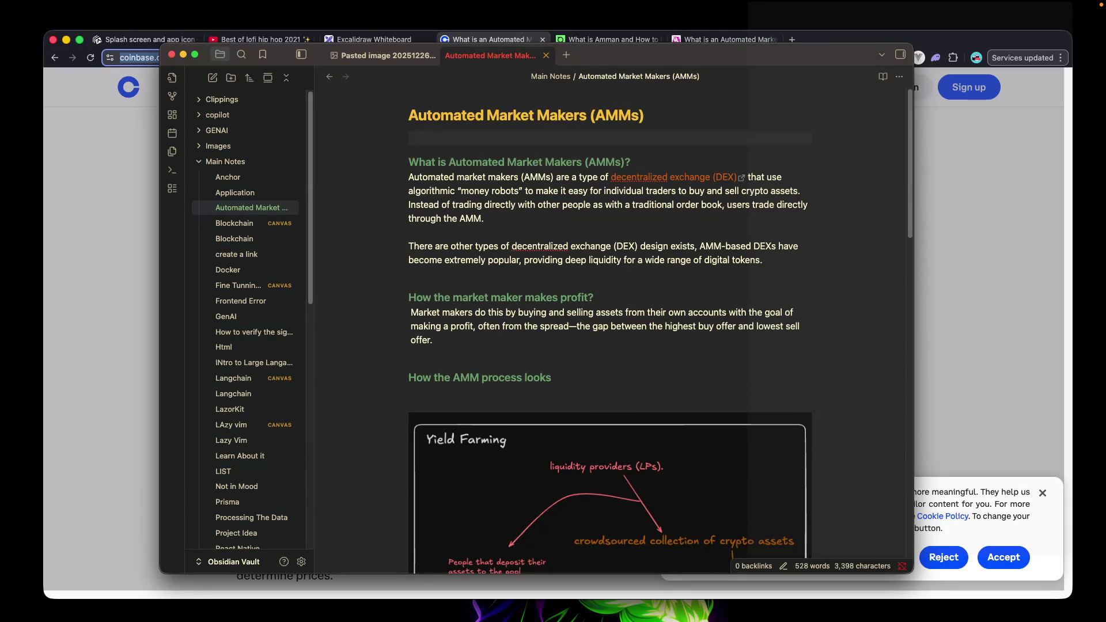
text(##)
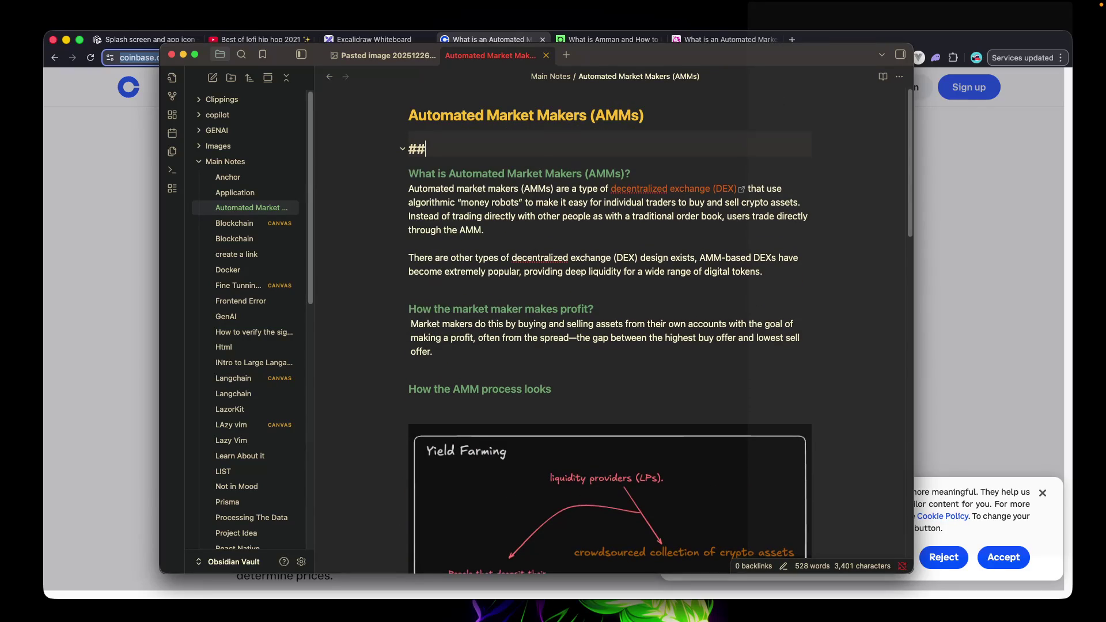
key(BackSpace)
key(BackSpace)
Add a [Link](…) line with the Coinbase AMM article URL so it renders as 'Link'.
text([Link])
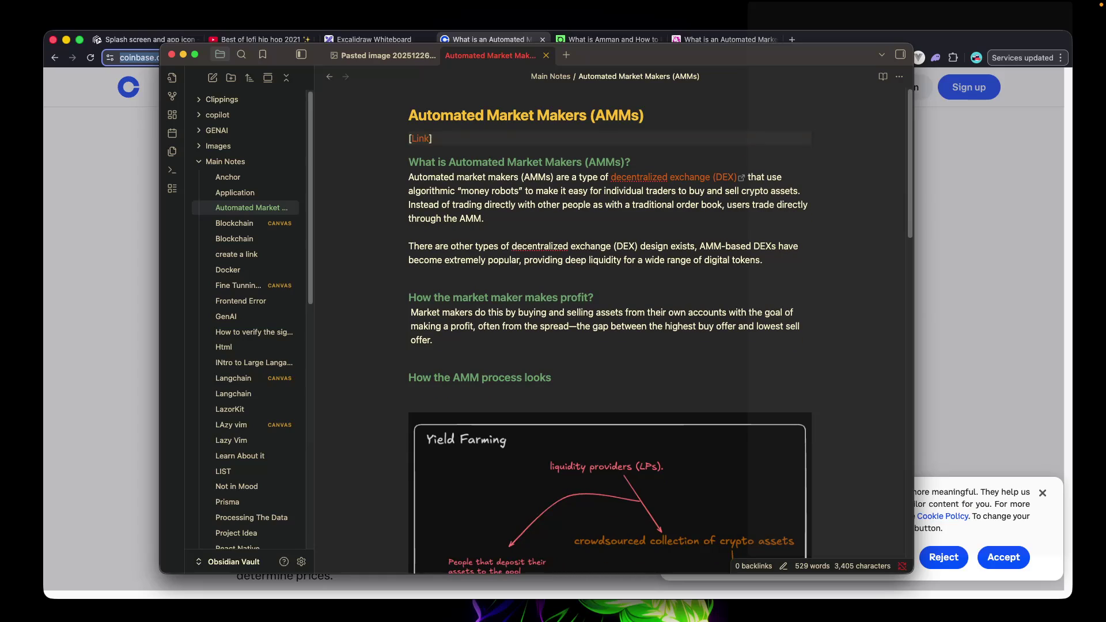
text(()
key(BackSpace)
key(Tab)
text(()
text(https://www.coinbase.com/learn/advanced-trading/what-is-an-automated-market-maker-amm#Understanding-Automated-Market-Makers)
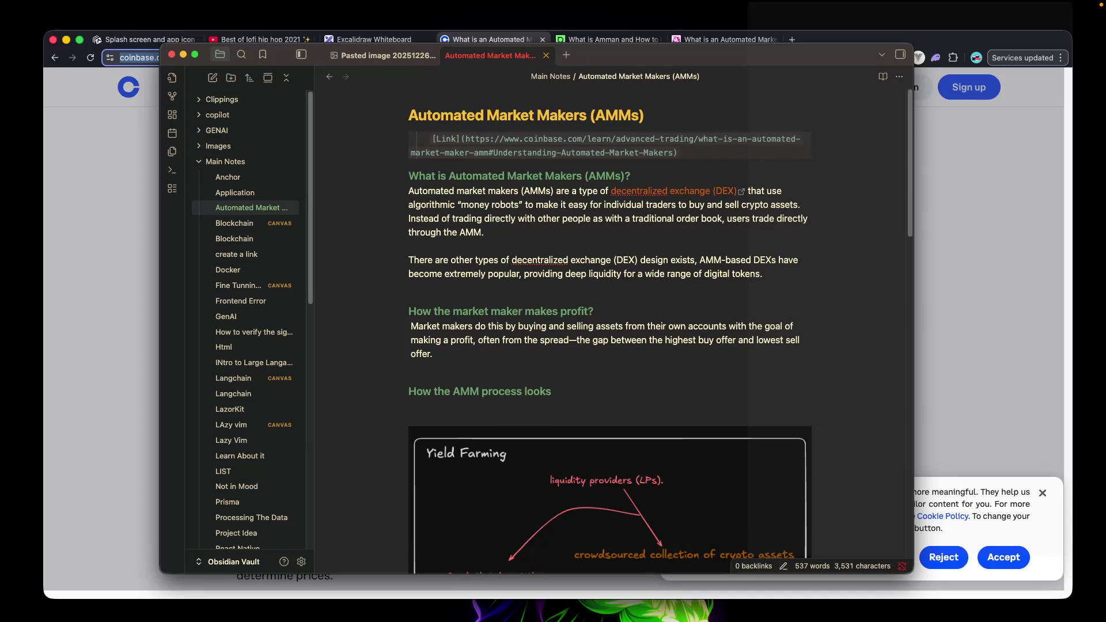
click(432, 142)
key(BackSpace)
click(758, 167)
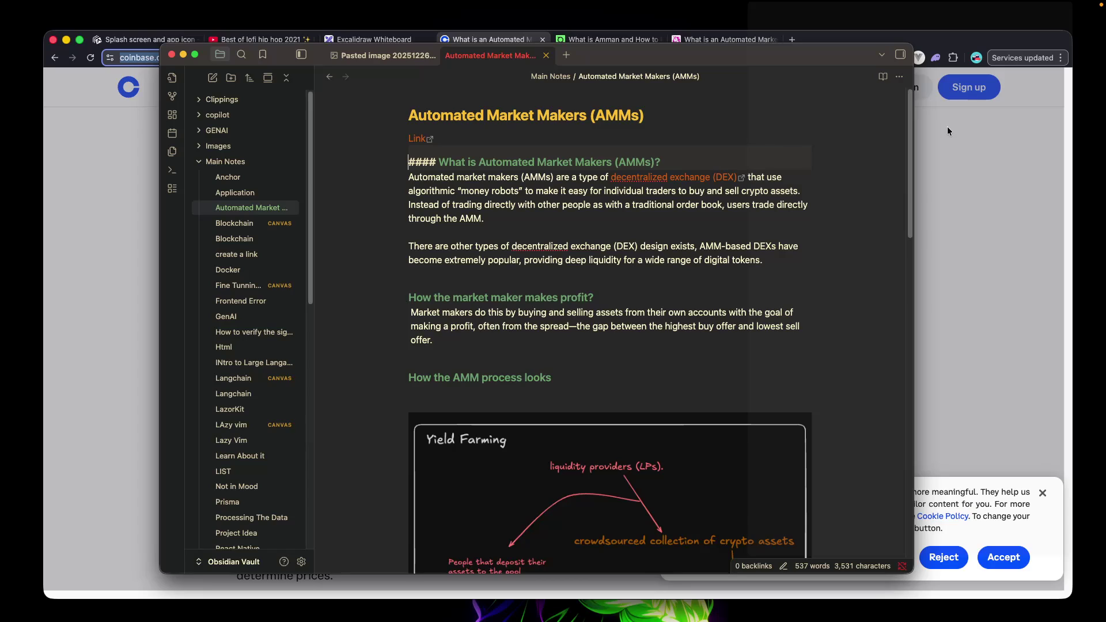
Switch to Chrome and open the Uniswap post 'What is an Automated Market Maker?'.
click(883, 57)
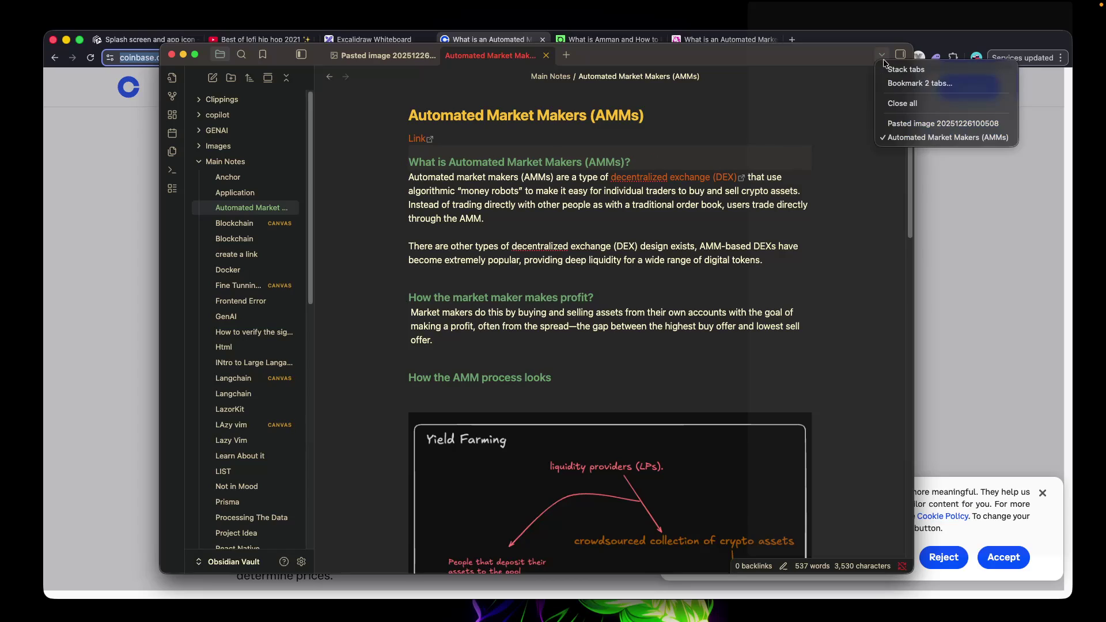
click(884, 58)
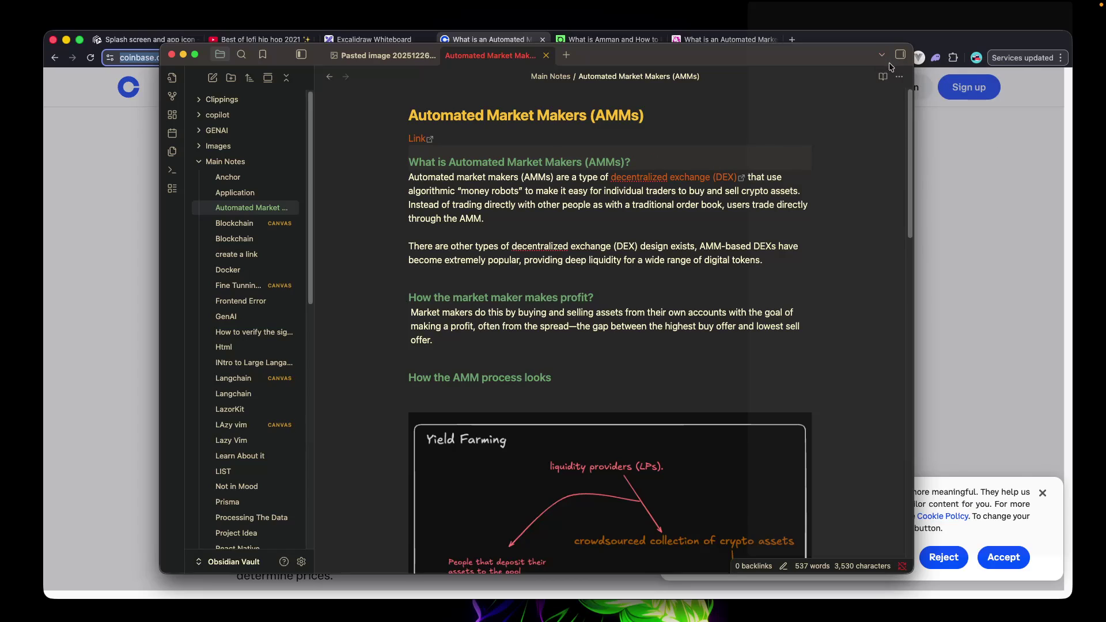
click(955, 115)
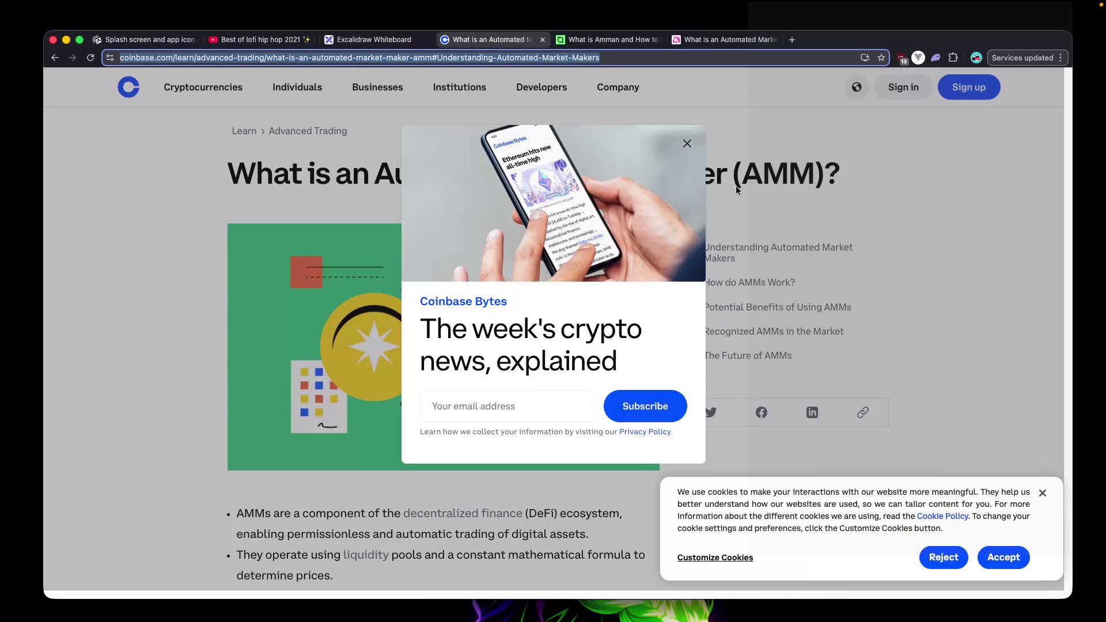
click(694, 41)
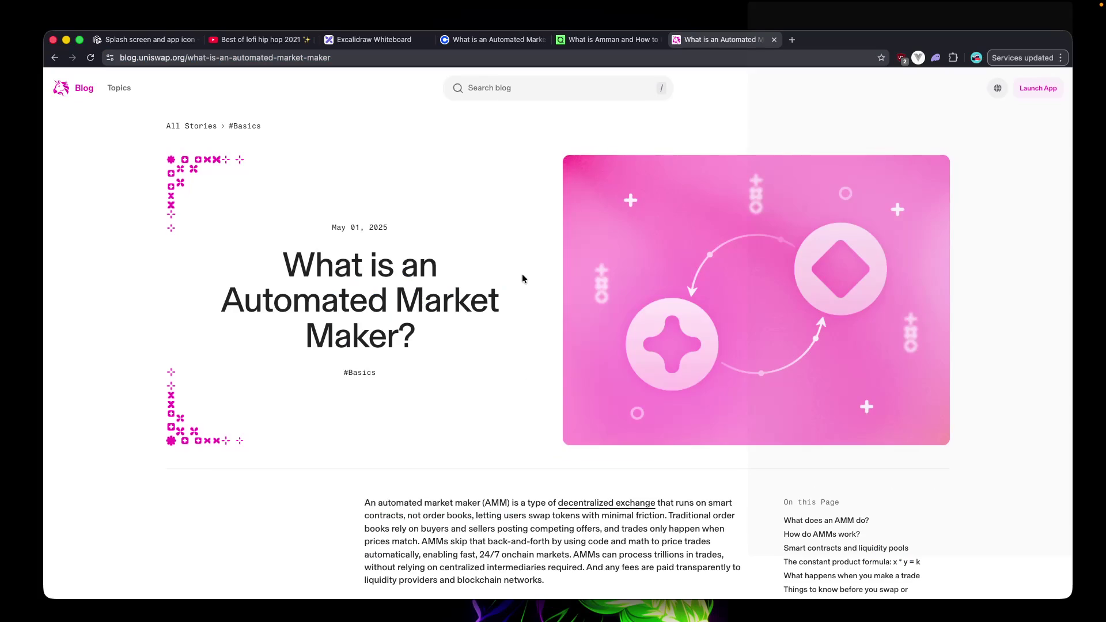
scroll(522, 278, down, 4)
scroll(522, 278, down, 8)
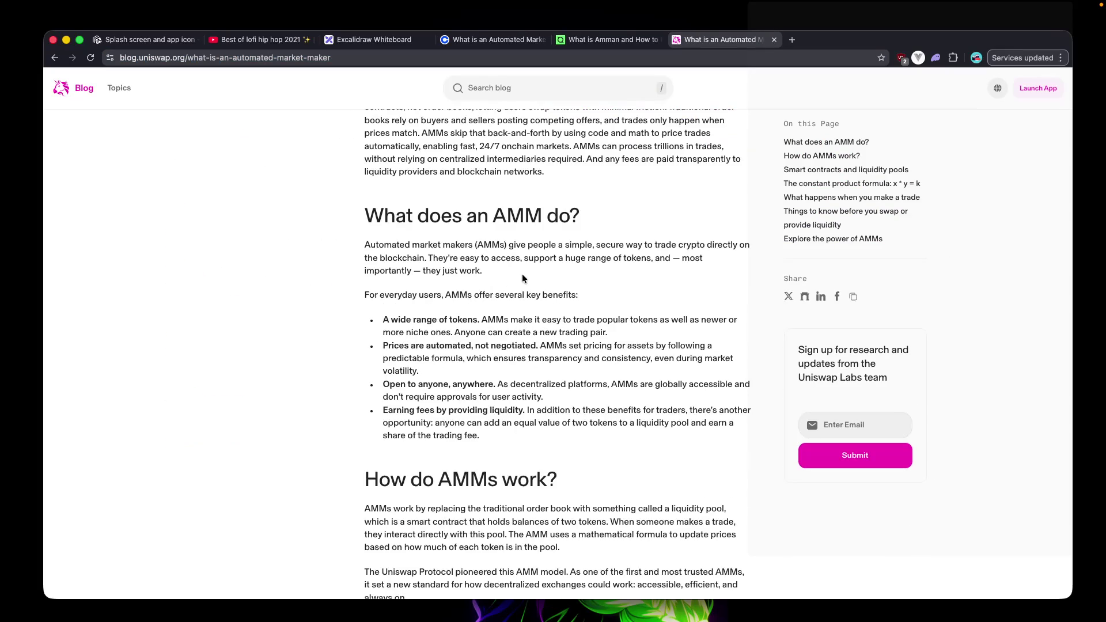
key(super+Tab)
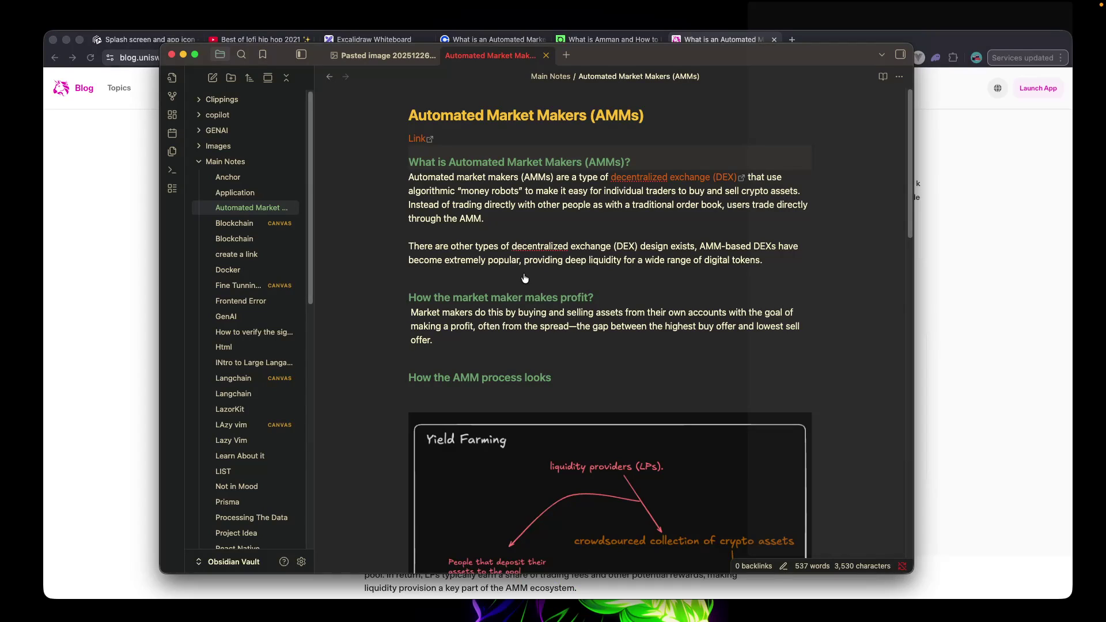
key(super+Tab)
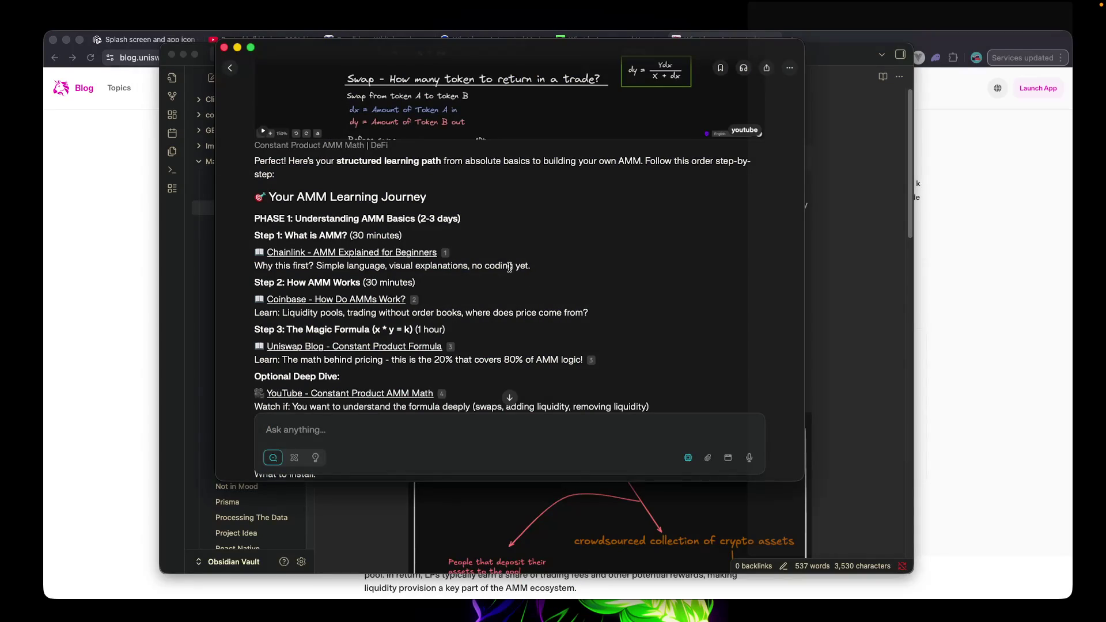
click(125, 310)
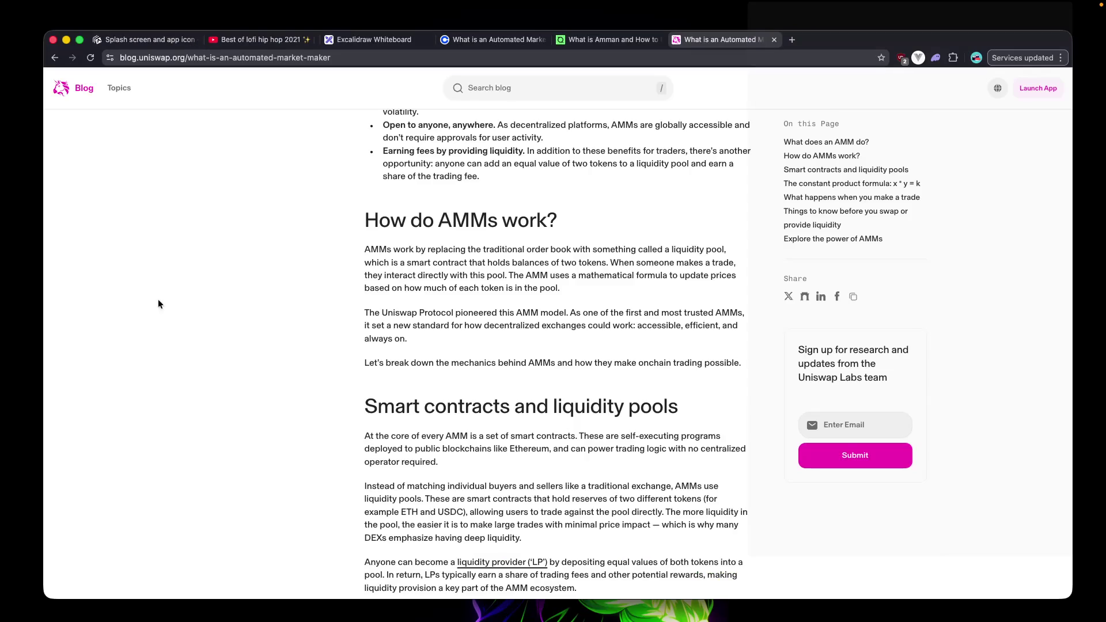
Highlight phrases in the opening paragraph about contracts, token swaps and minimal friction.
scroll(518, 270, up, 7)
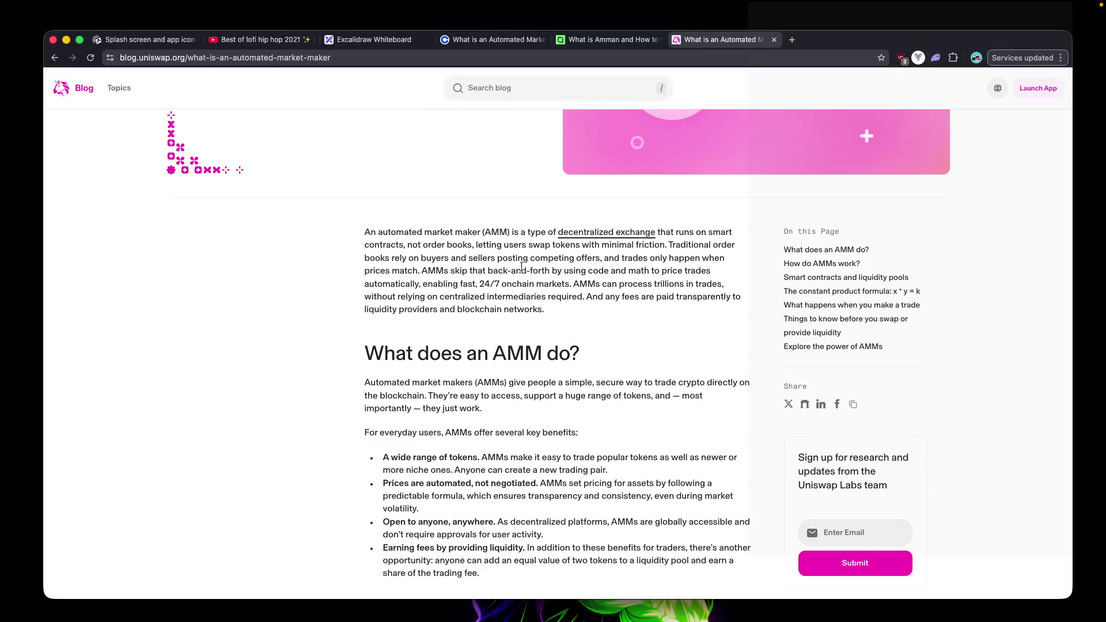
drag(365, 232, 657, 232)
click(408, 254)
drag(365, 245, 429, 246)
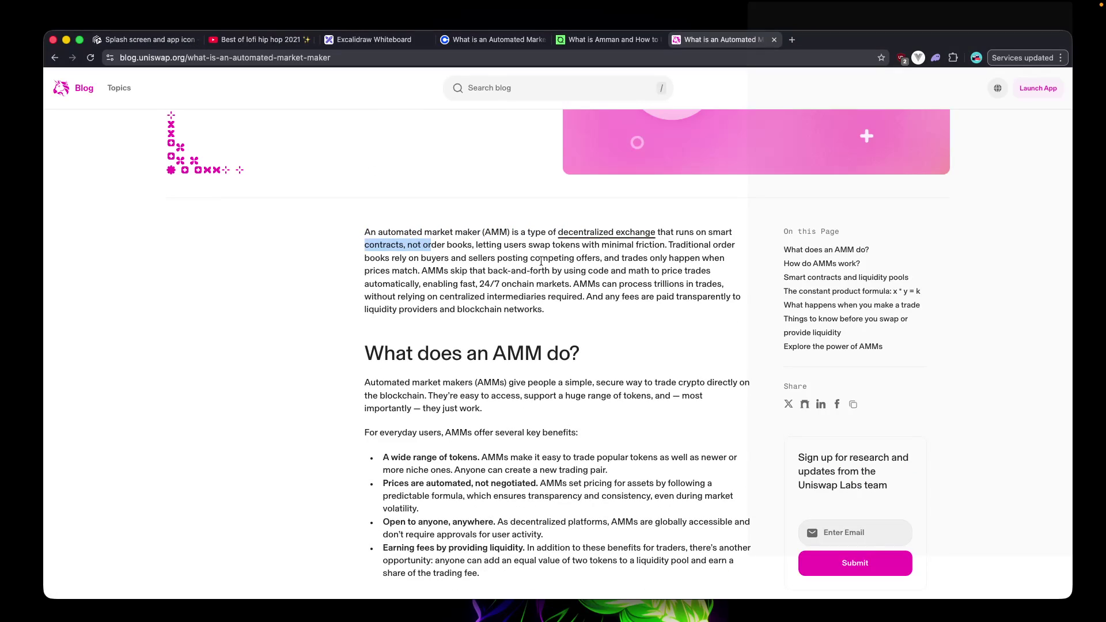
drag(469, 243, 536, 244)
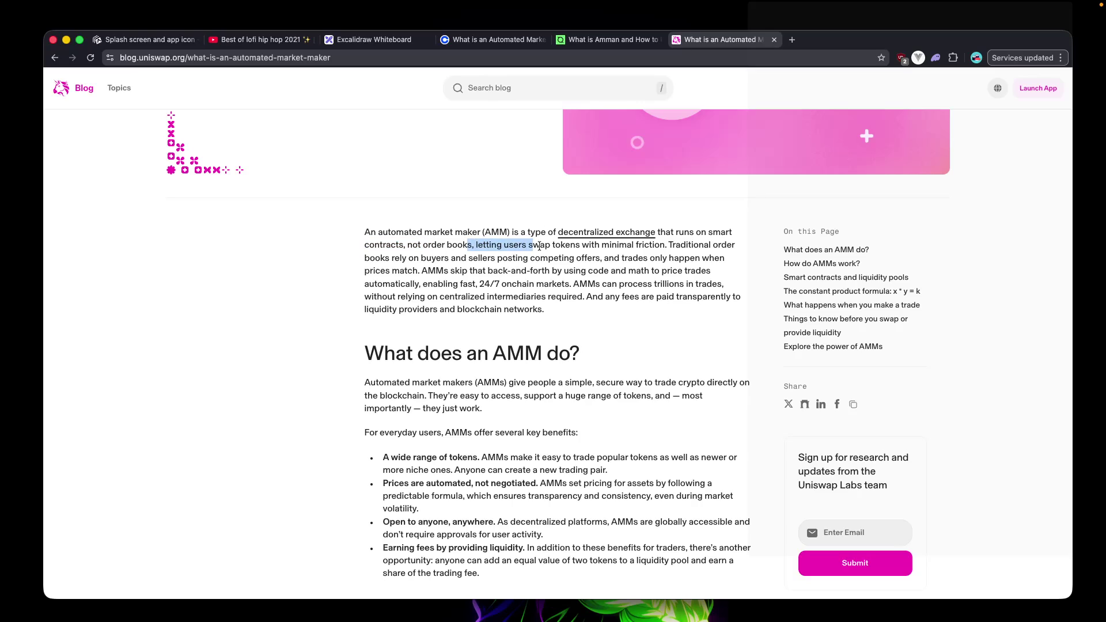
drag(610, 245, 668, 246)
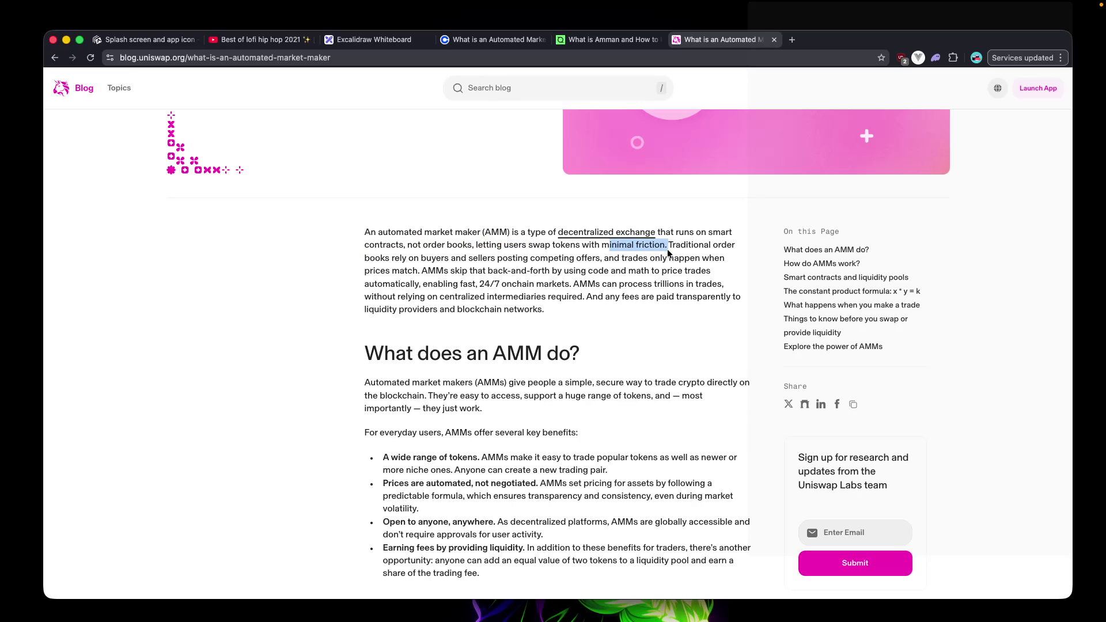
drag(375, 257, 429, 266)
click(458, 265)
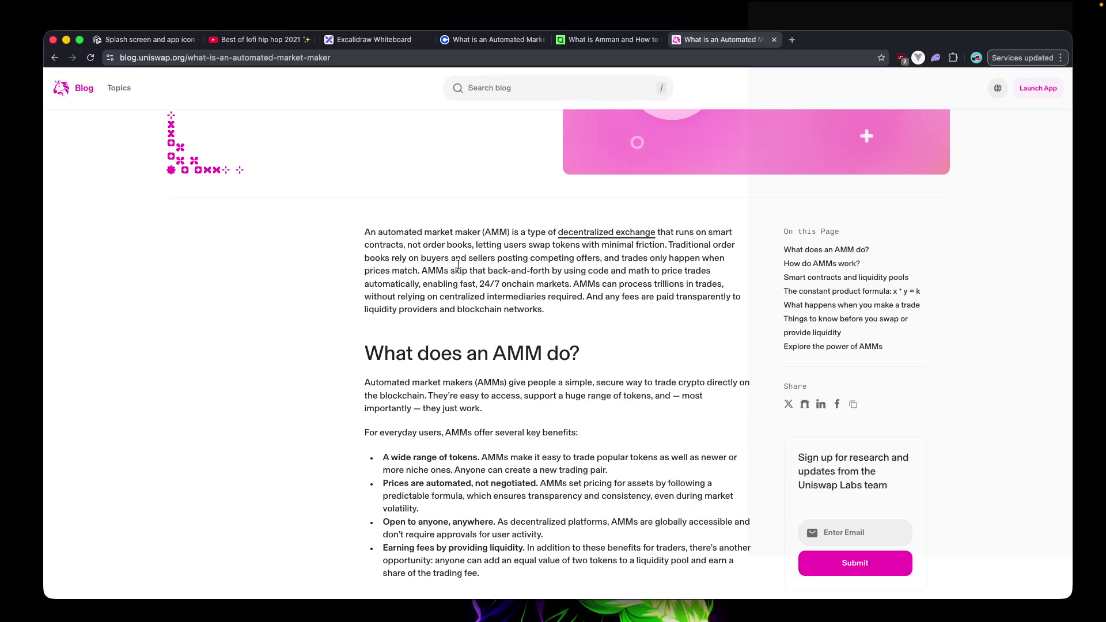
Select the sentence from 'AMMs skip that back-and-forth' through '24/7 onchain markets.' and return to the note.
drag(427, 271, 707, 272)
drag(368, 286, 438, 287)
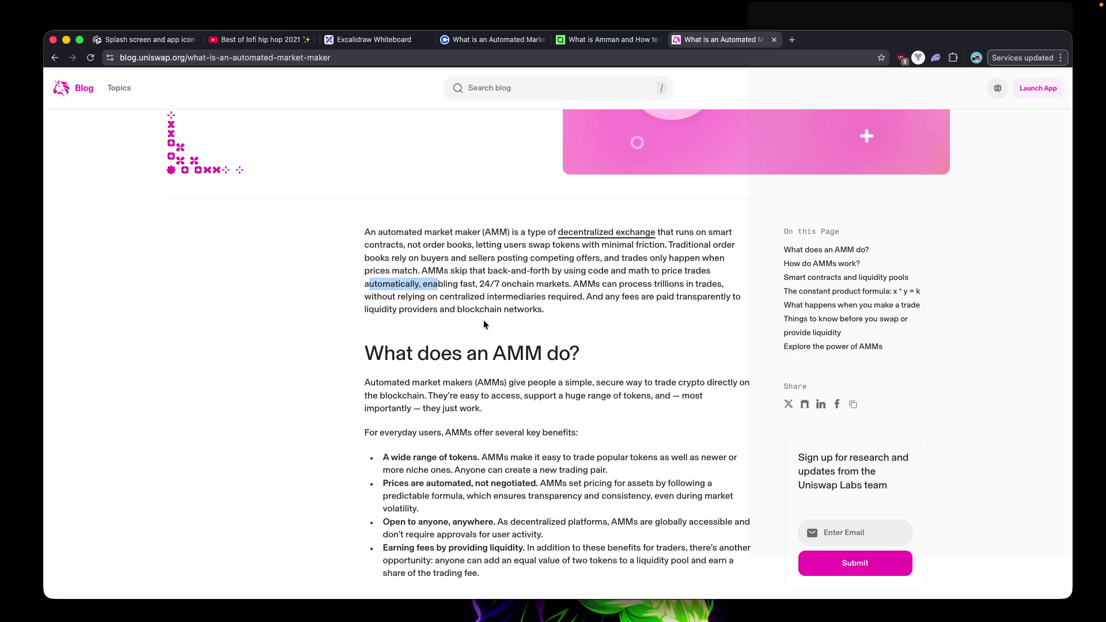
scroll(484, 324, down, 1)
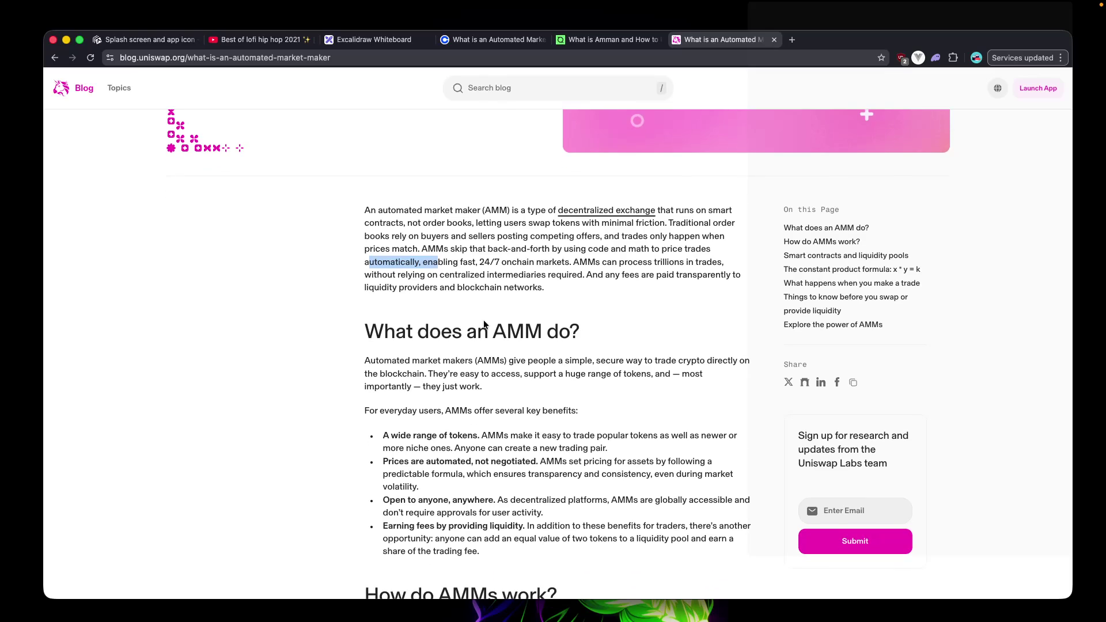
click(461, 276)
drag(422, 251, 626, 249)
click(680, 250)
drag(702, 249, 695, 249)
drag(574, 263, 420, 251)
key(super+c)
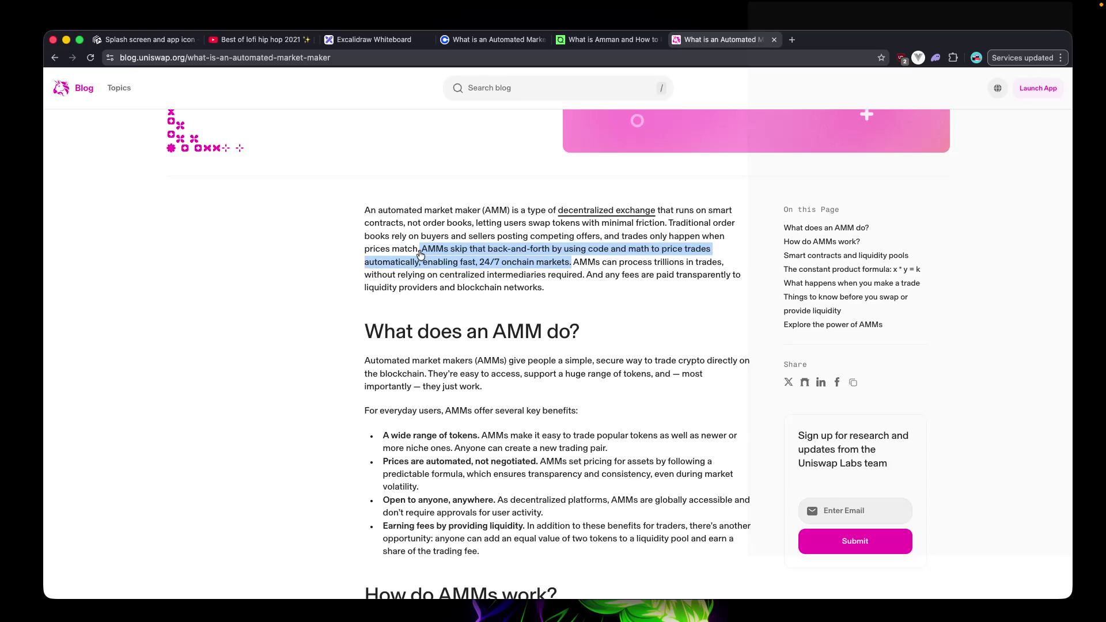
key(super+Tab)
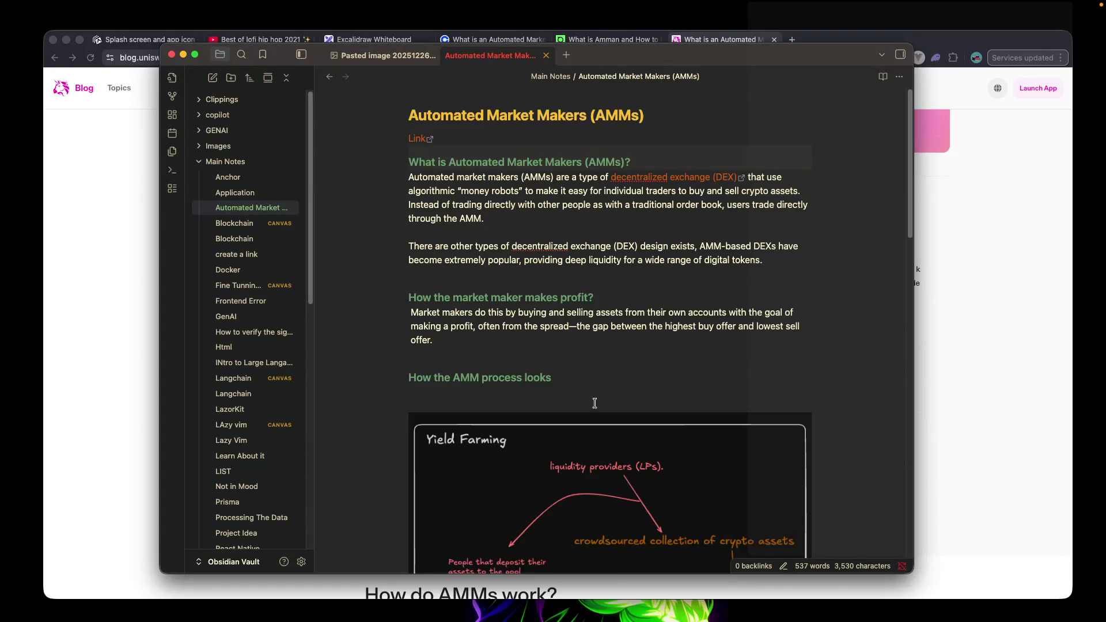
Add the heading '#### How the AMM provide 24/7 market?' at the end of the note.
scroll(595, 403, down, 10)
scroll(601, 401, down, 5)
scroll(498, 339, up, 15)
scroll(571, 387, down, 5)
scroll(570, 387, up, 4)
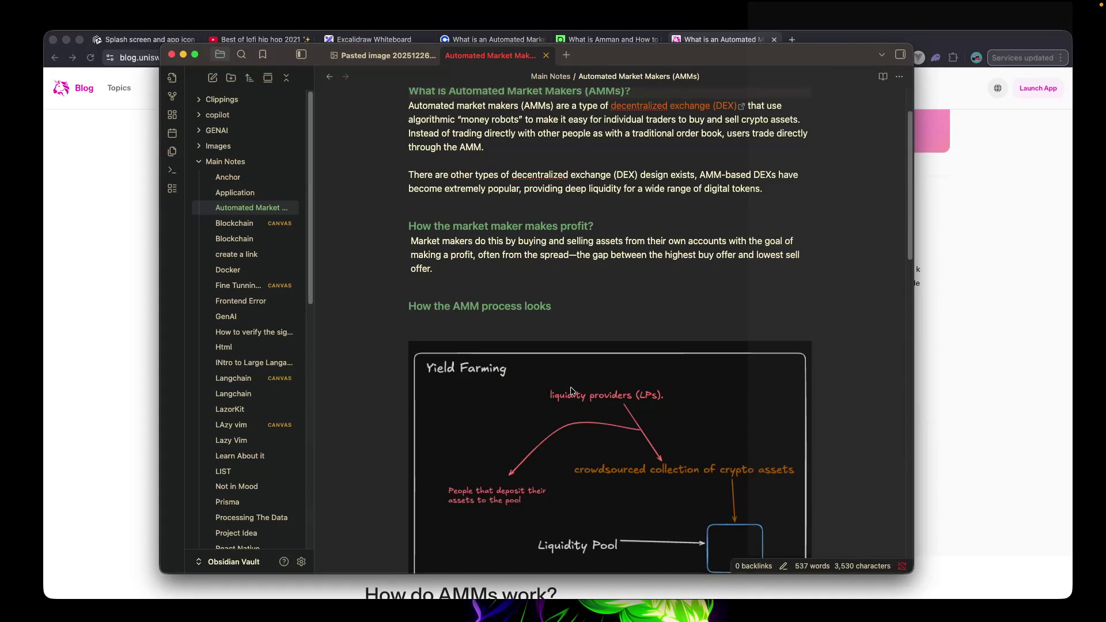
scroll(571, 387, down, 12)
scroll(572, 386, up, 5)
scroll(501, 348, down, 8)
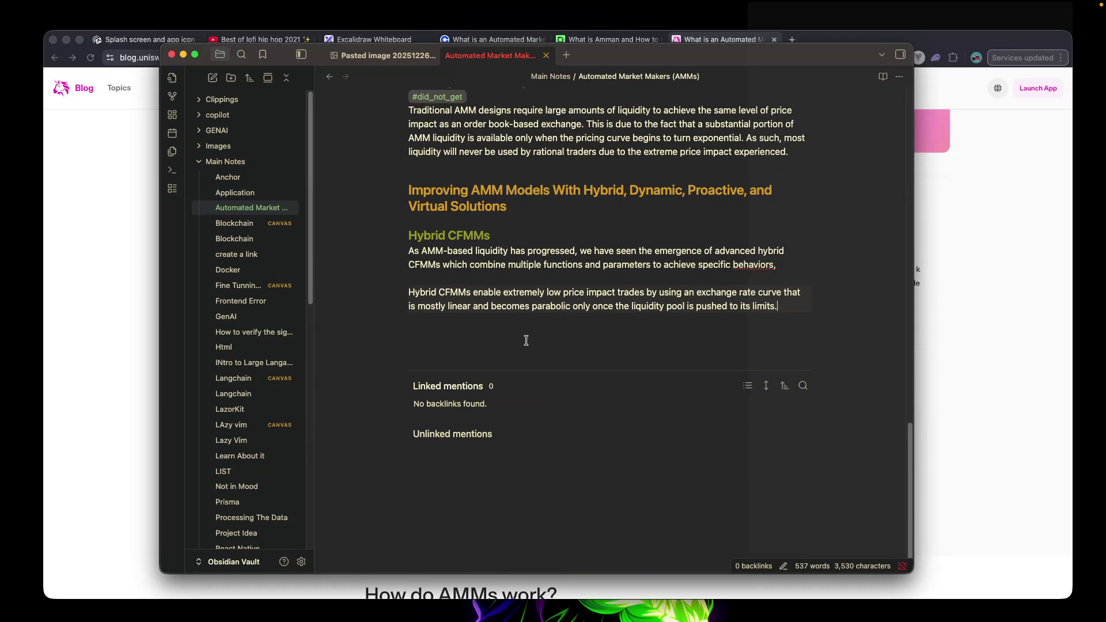
click(524, 341)
key(Return)
key(Return)
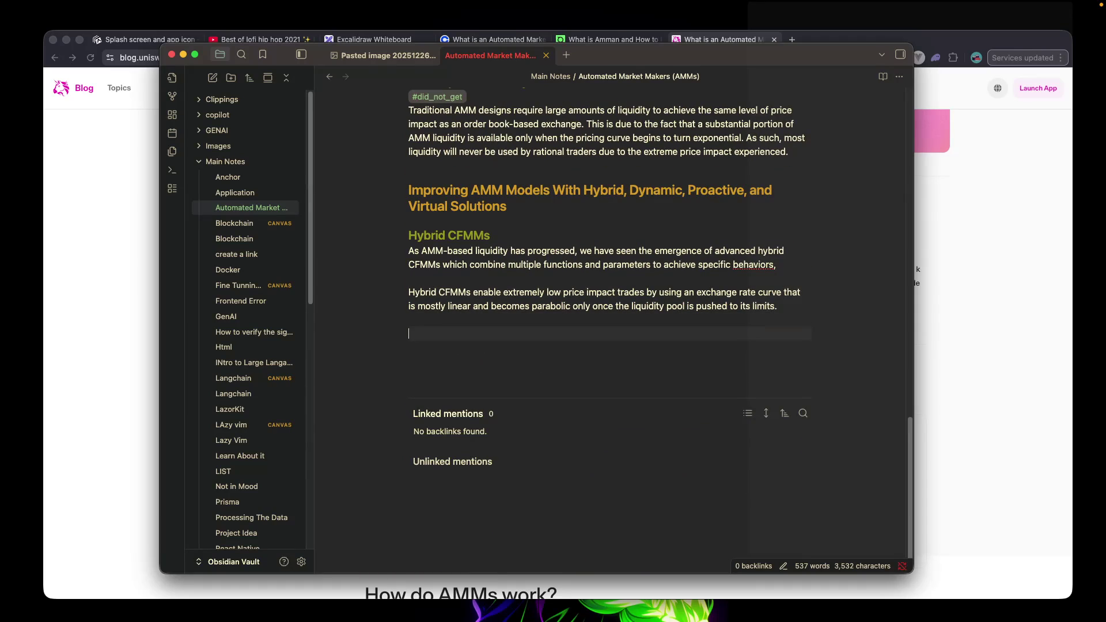
text(#### How the AMM )
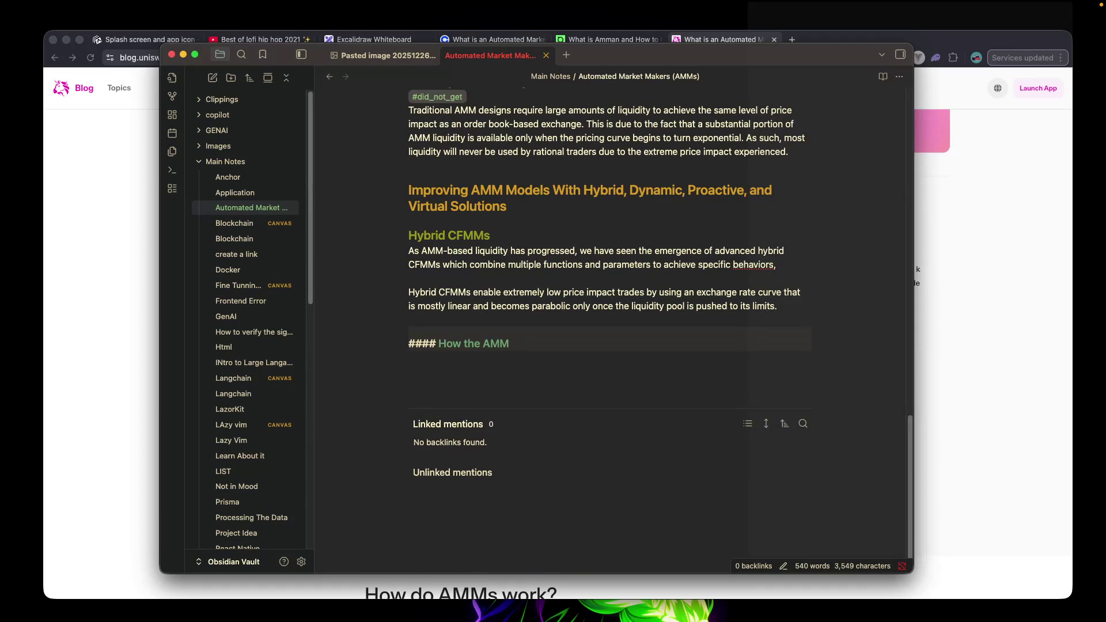
text(provide )
text(2)
text(4/u)
key(BackSpace)
text(7 )
text(mar)
text(ket?)
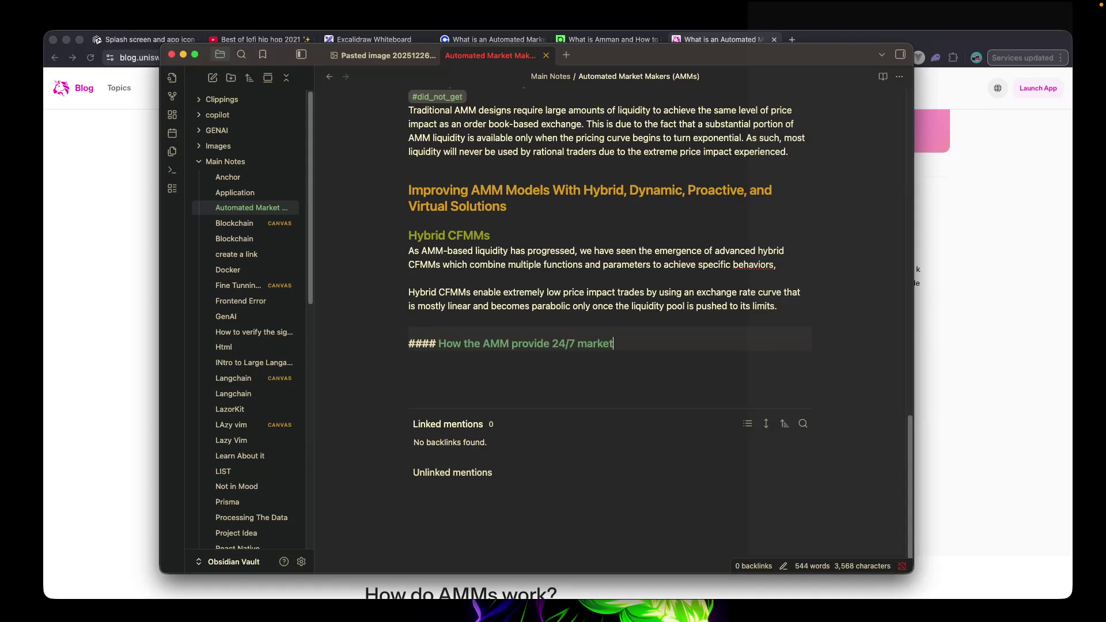
Paste the copied 24/7 onchain markets sentence under the new heading.
key(Return)
key(super+v)
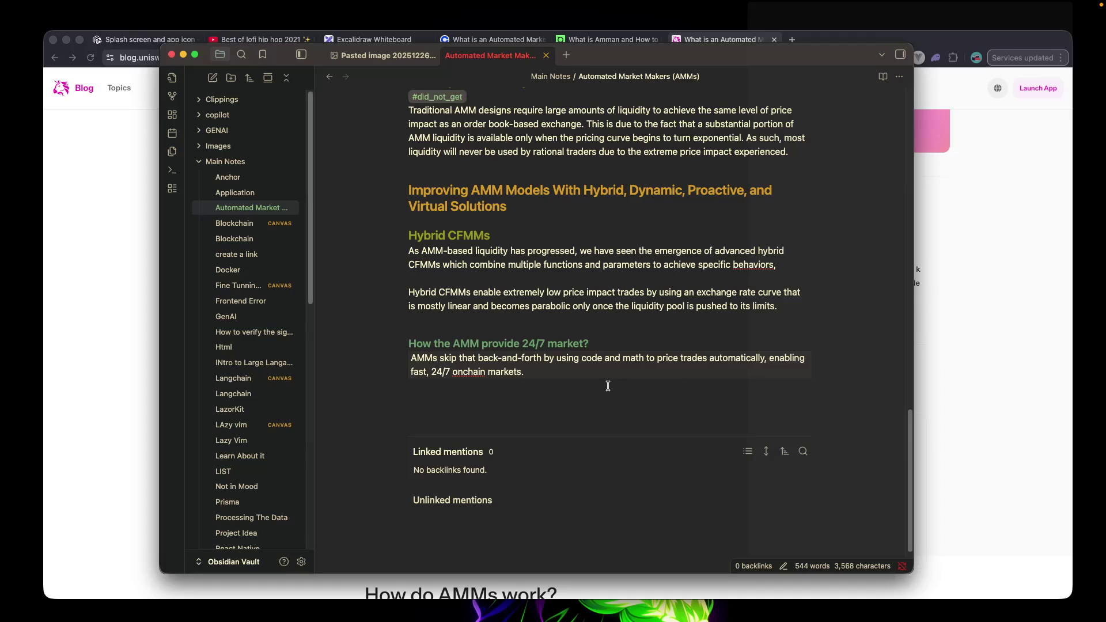
key(super+Tab)
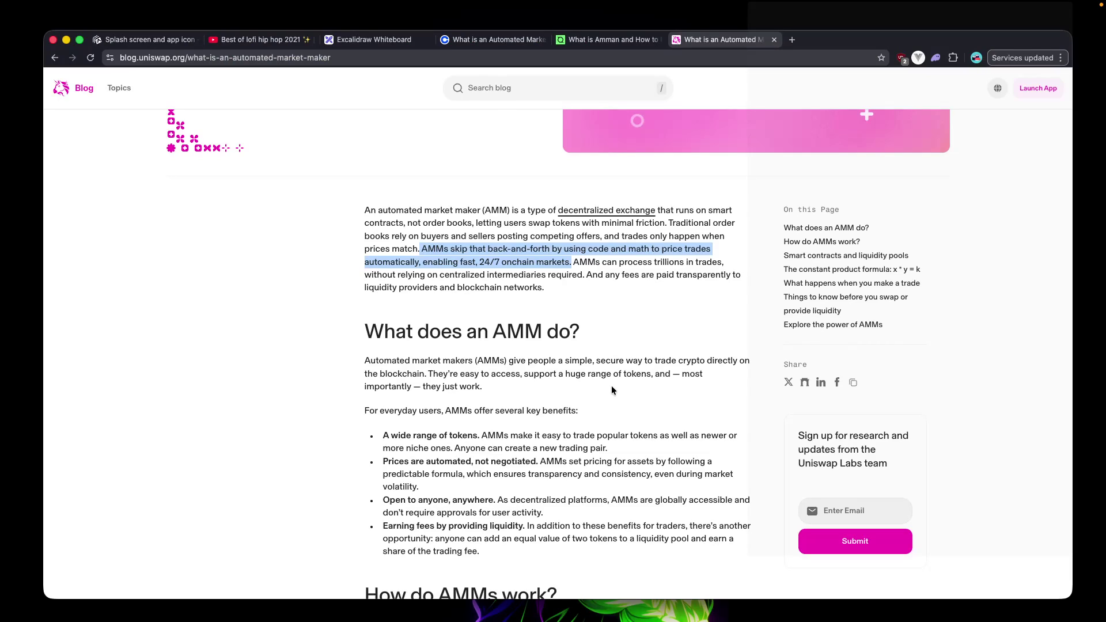
Copy the 'AMMs can process trillions' sentence and paste it after 'onchain markets.' in the note.
drag(574, 262, 584, 275)
click(621, 297)
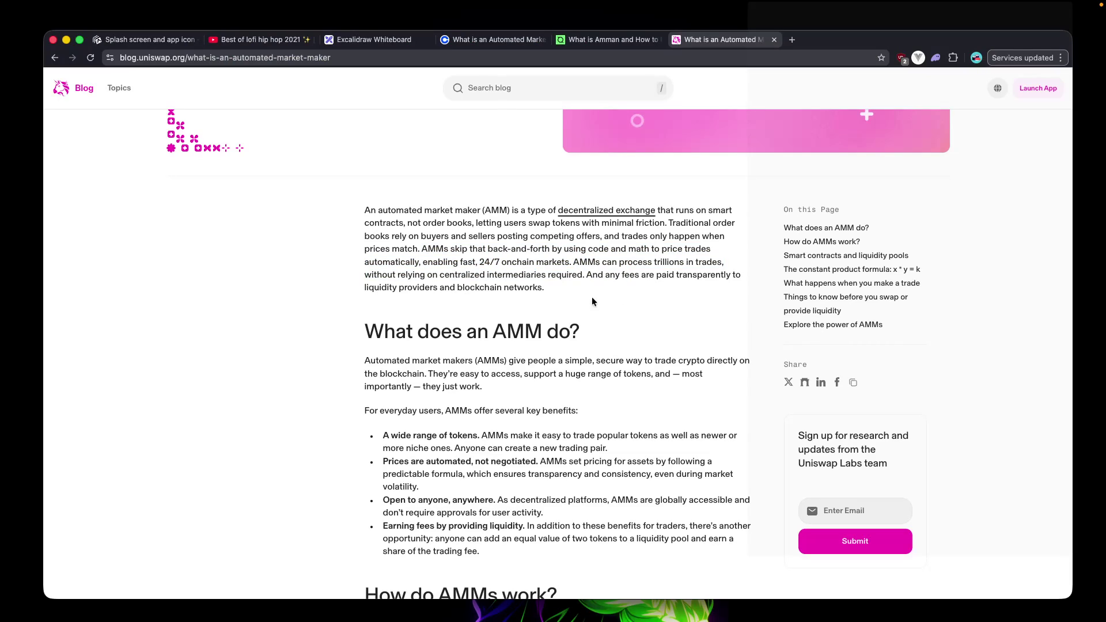
drag(588, 291, 574, 261)
key(ctrl+c)
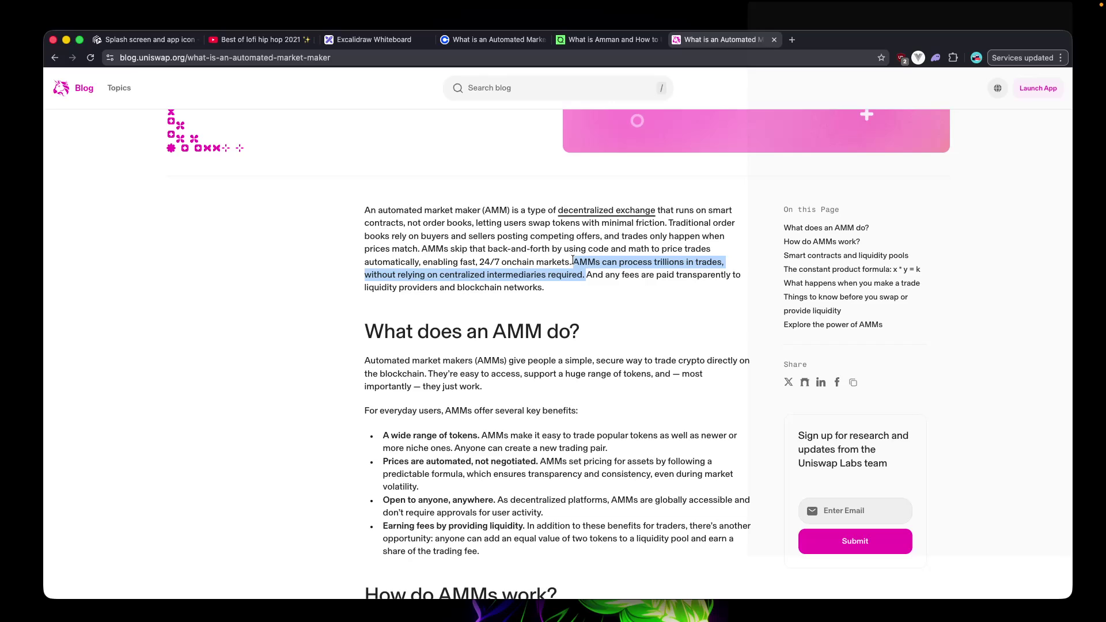
key(super+Tab)
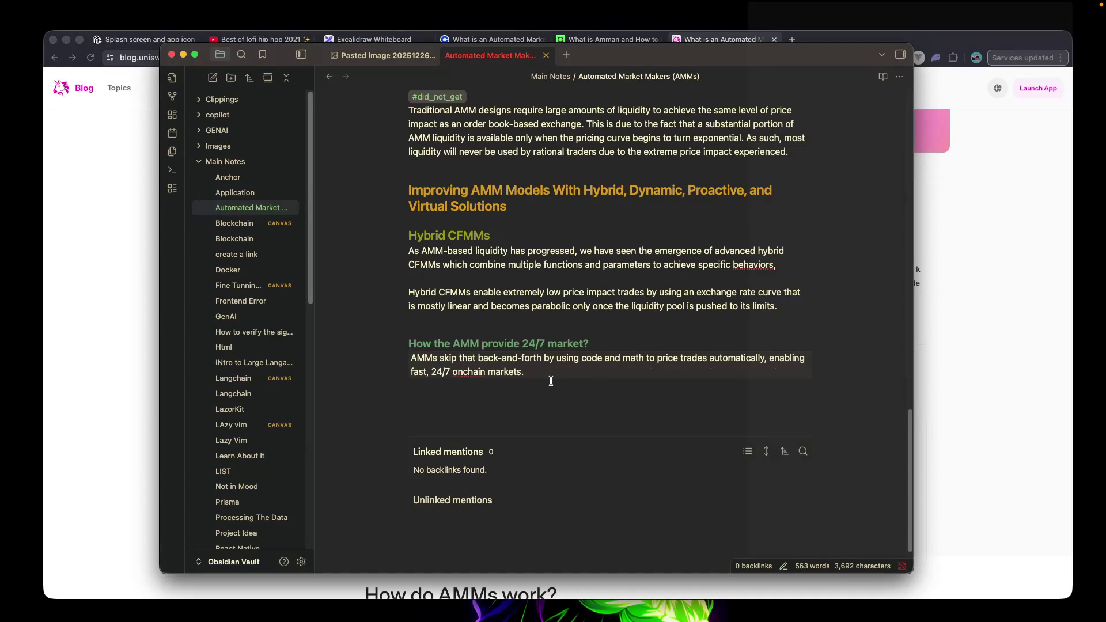
key(ctrl+v)
key(super+Tab)
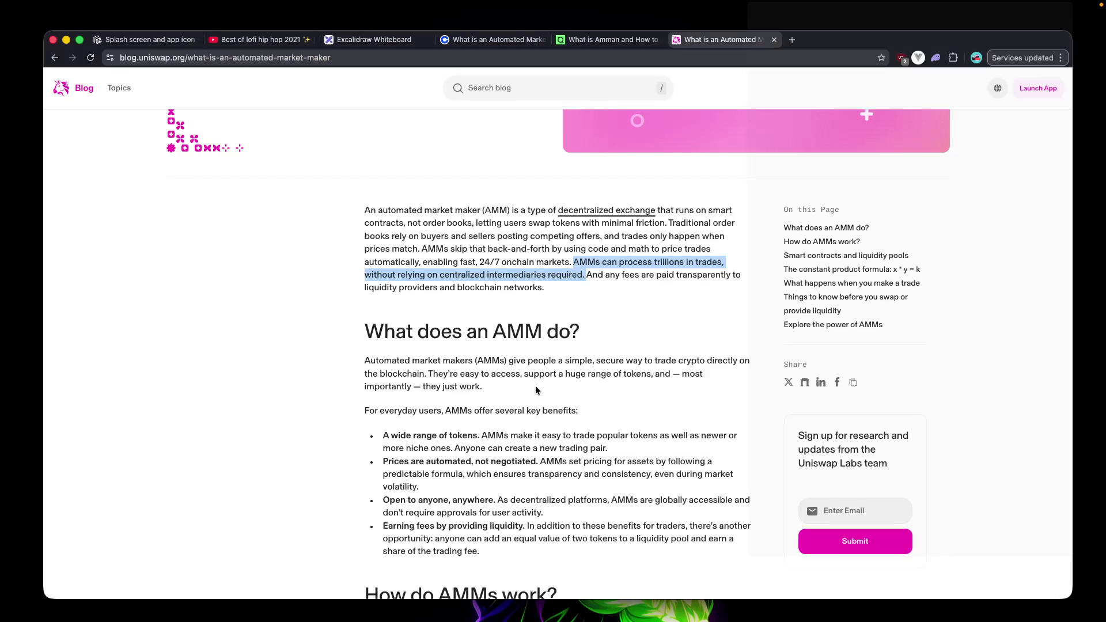
scroll(536, 385, down, 1)
scroll(536, 385, down, 1)
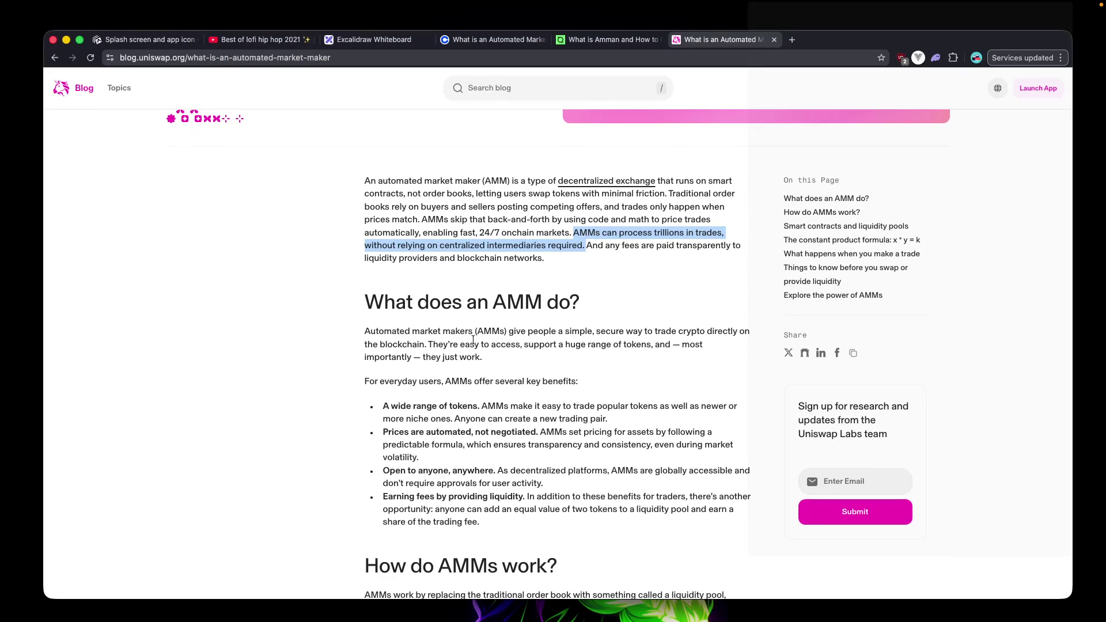
drag(537, 332, 707, 339)
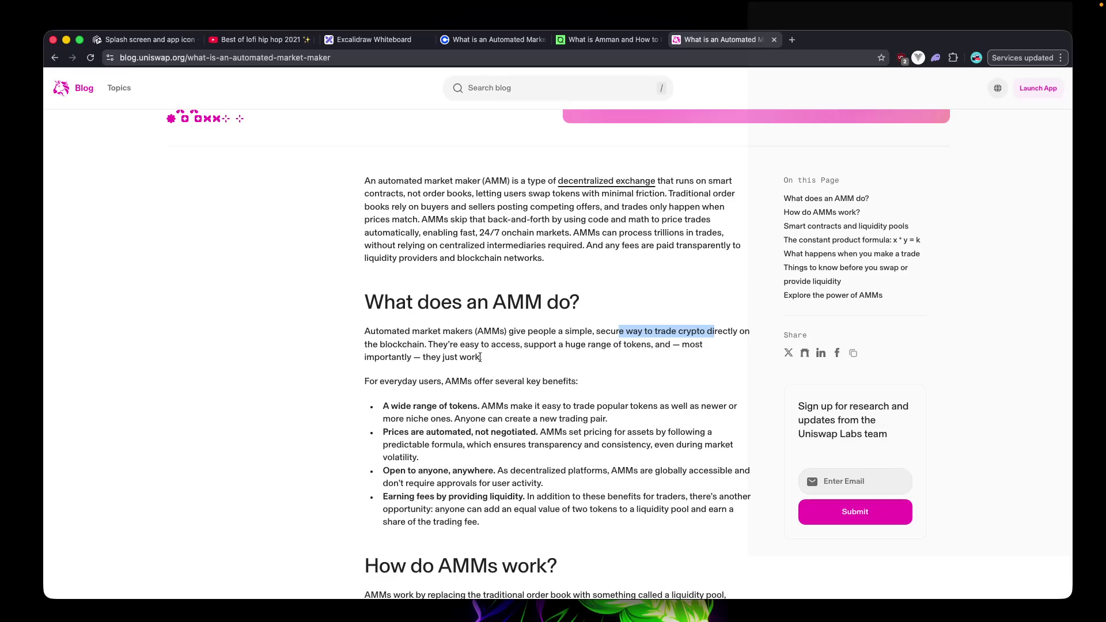
drag(507, 354, 436, 356)
click(432, 346)
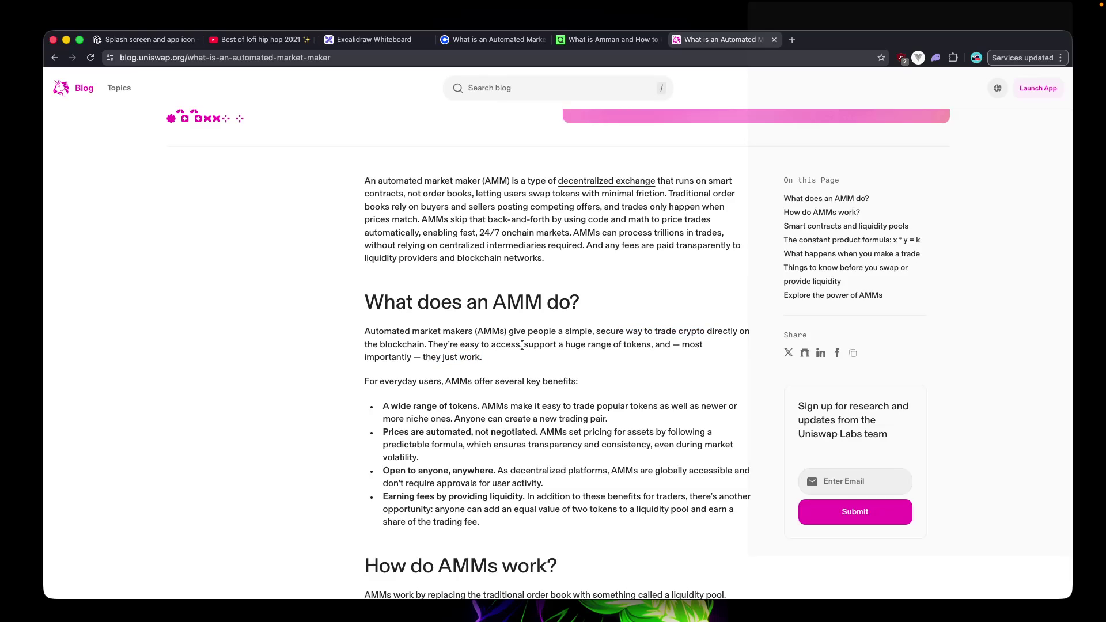
double_click(693, 345)
drag(430, 358, 472, 360)
drag(365, 381, 600, 383)
scroll(520, 408, down, 3)
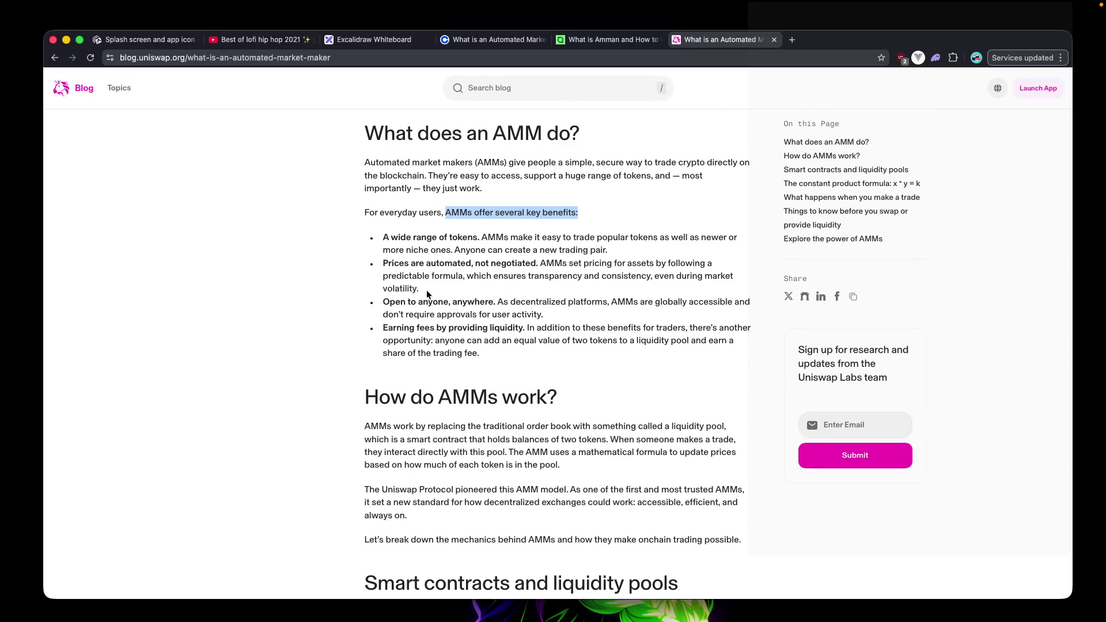
drag(483, 238, 591, 243)
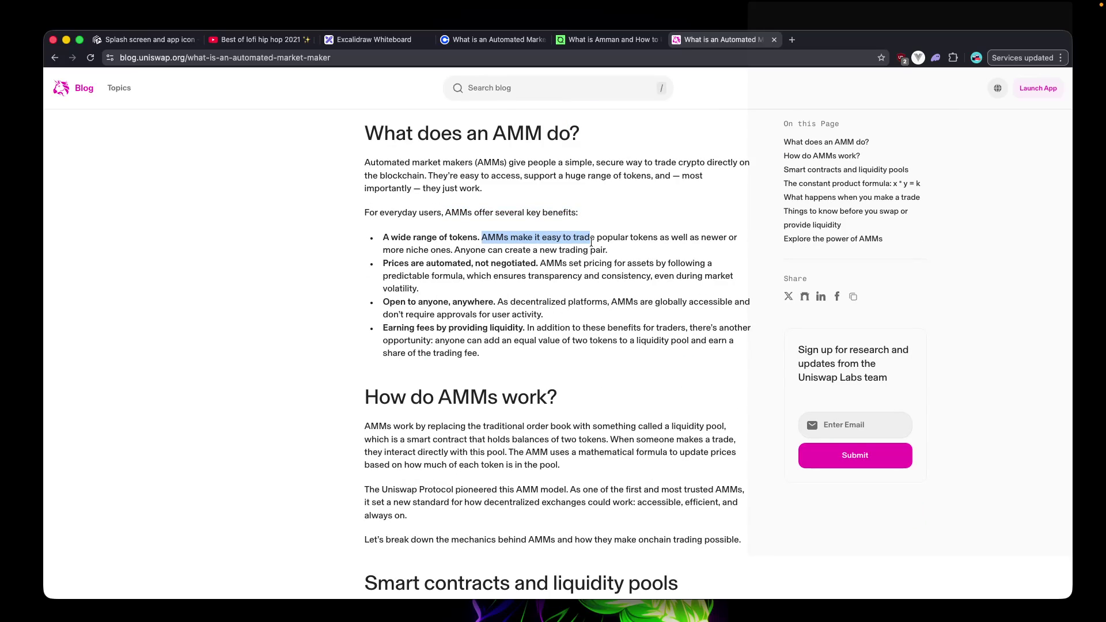
mouse_move(601, 238)
mouse_down()
mouse_move(691, 240)
mouse_move(412, 258)
mouse_move(611, 253)
mouse_up()
mouse_move(382, 263)
mouse_down()
mouse_move(671, 266)
mouse_move(458, 288)
mouse_move(412, 281)
mouse_up()
click(491, 264)
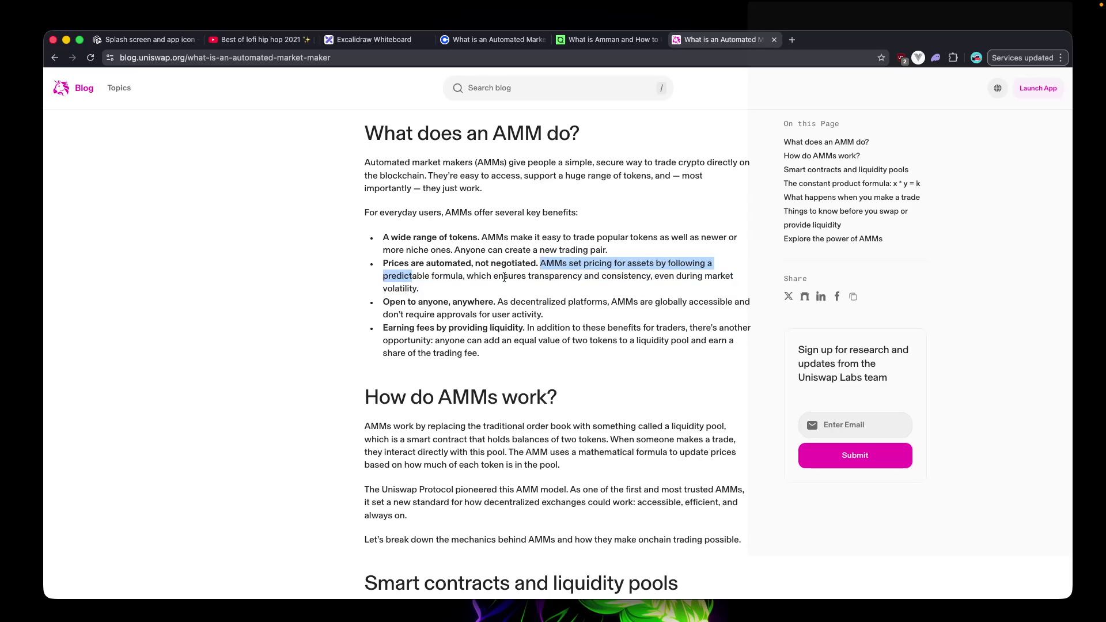
scroll(501, 285, down, 1)
mouse_move(419, 274)
mouse_down()
mouse_move(385, 277)
mouse_move(463, 288)
mouse_up()
click(464, 288)
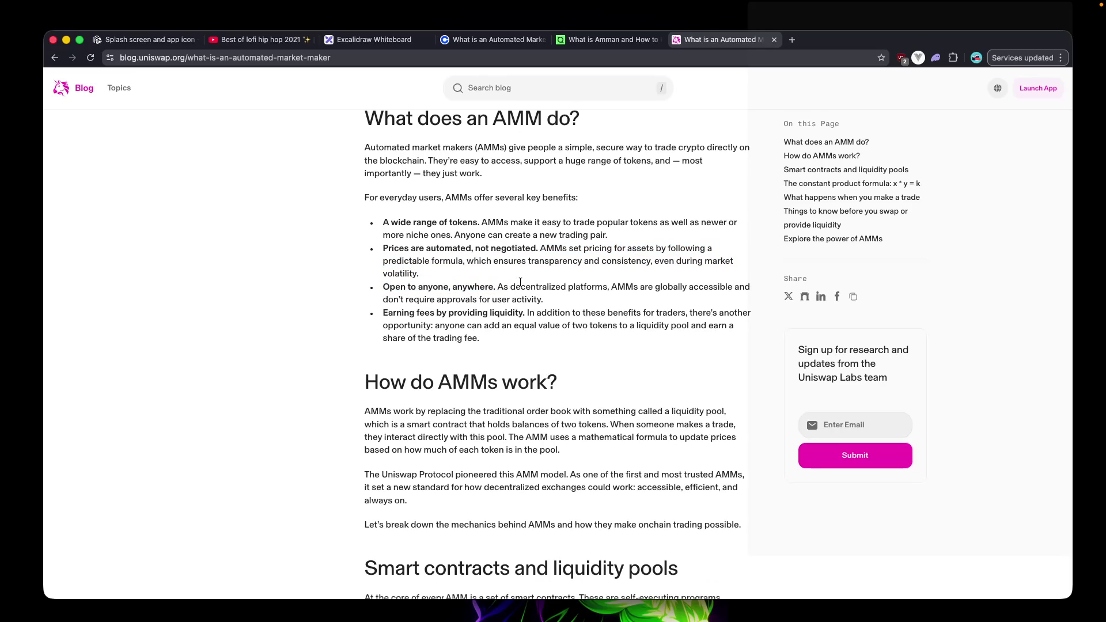
drag(625, 288, 669, 287)
click(551, 300)
drag(498, 286, 694, 291)
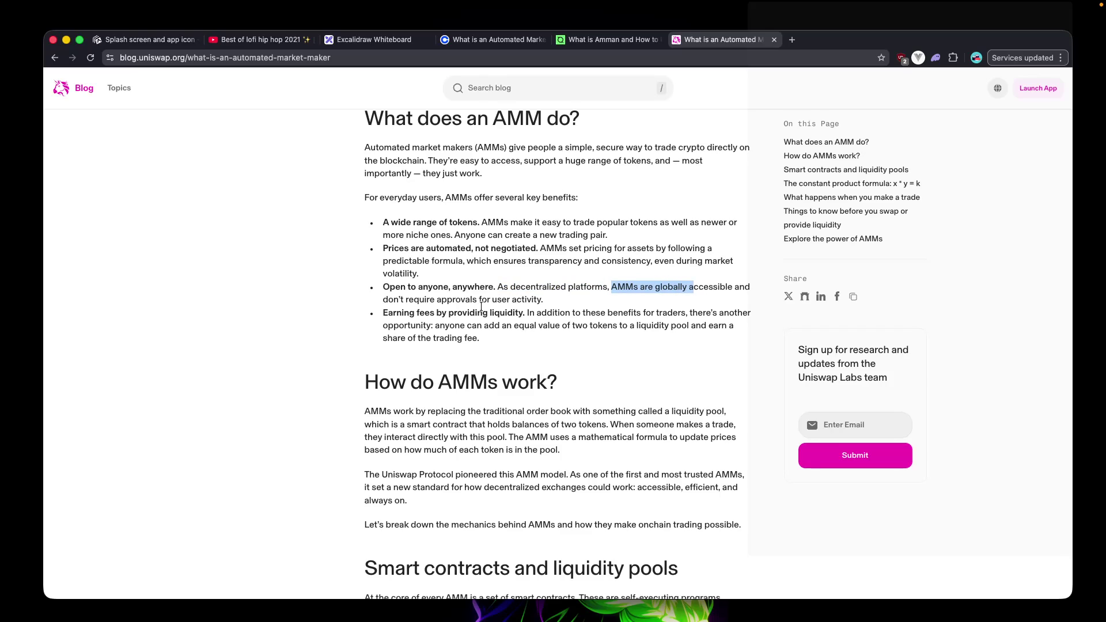
scroll(481, 307, down, 1)
scroll(481, 307, down, 1)
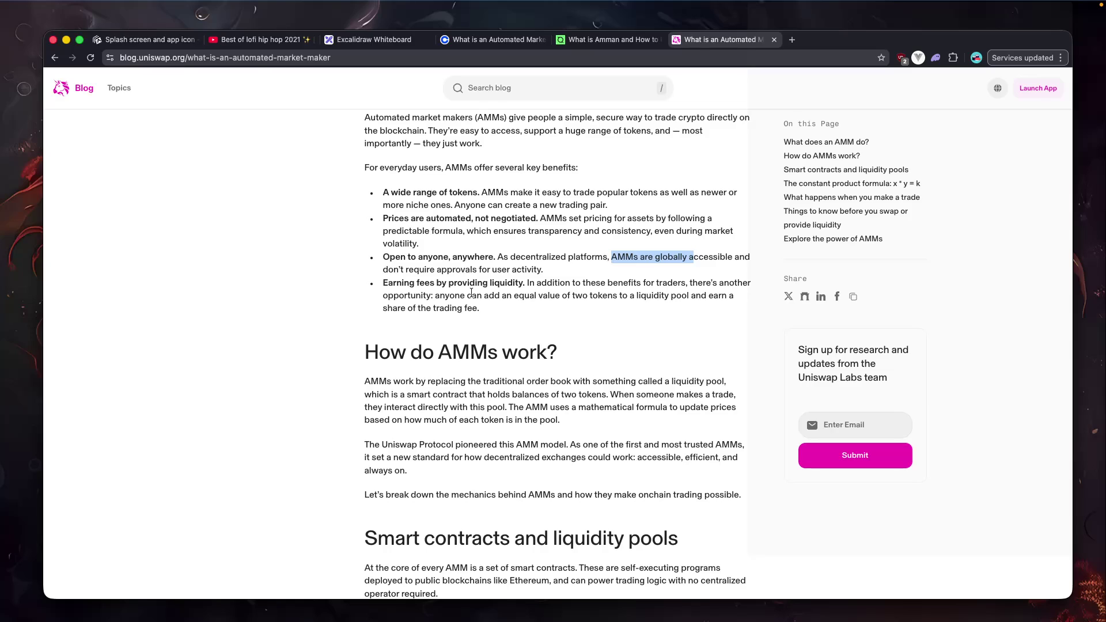
drag(438, 297, 617, 299)
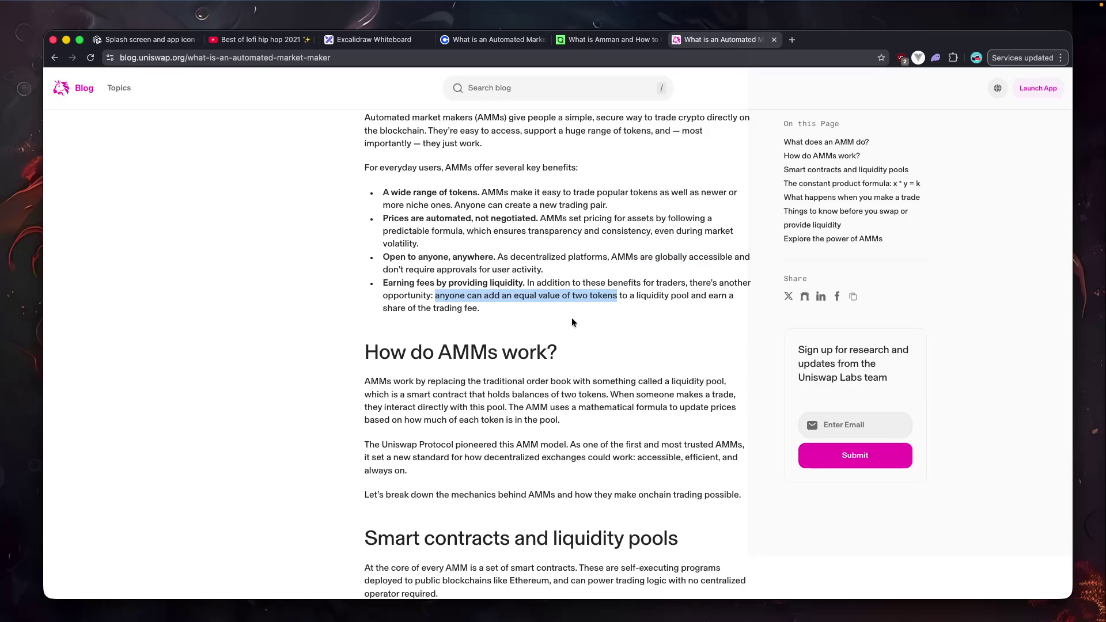
scroll(572, 319, down, 3)
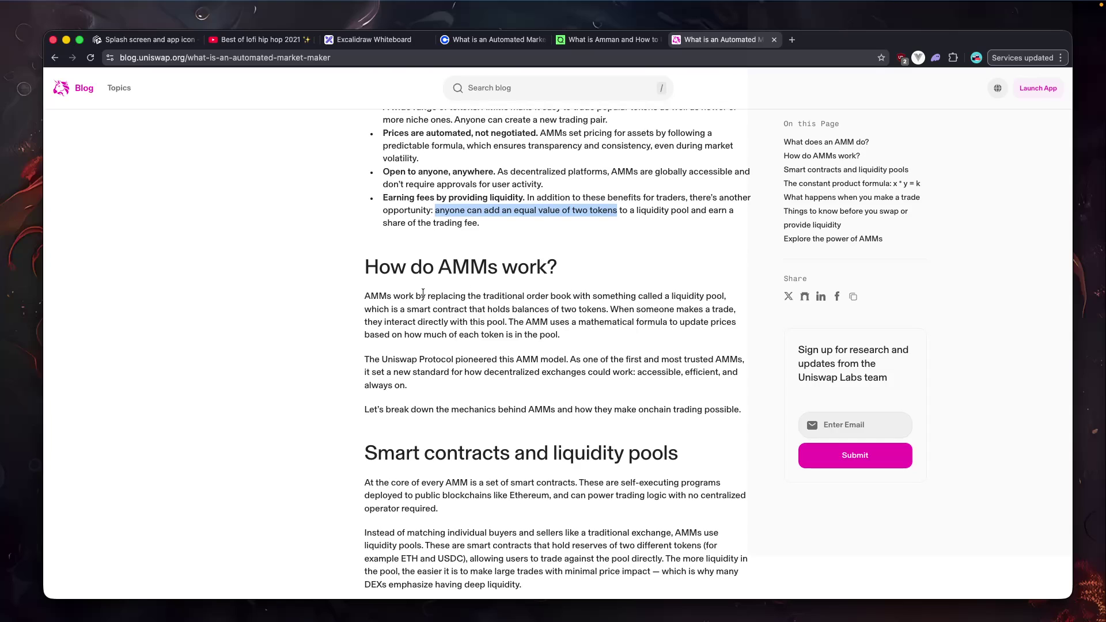
click(375, 309)
mouse_move(365, 297)
mouse_down()
mouse_move(706, 299)
mouse_move(364, 310)
mouse_move(716, 311)
mouse_up()
click(632, 310)
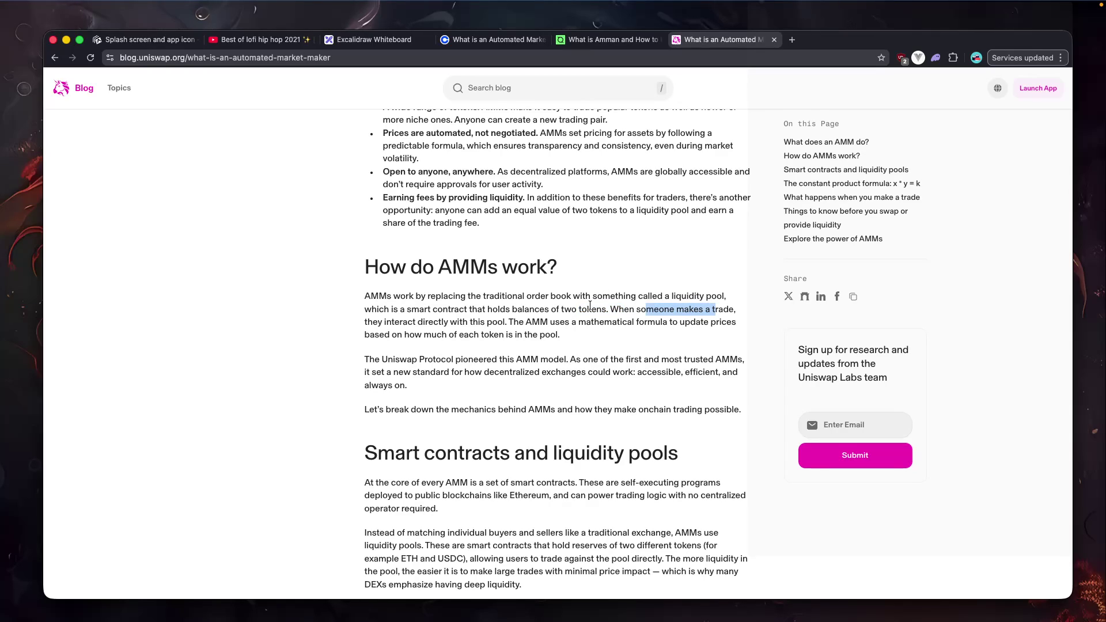
click(605, 310)
drag(605, 310, 356, 304)
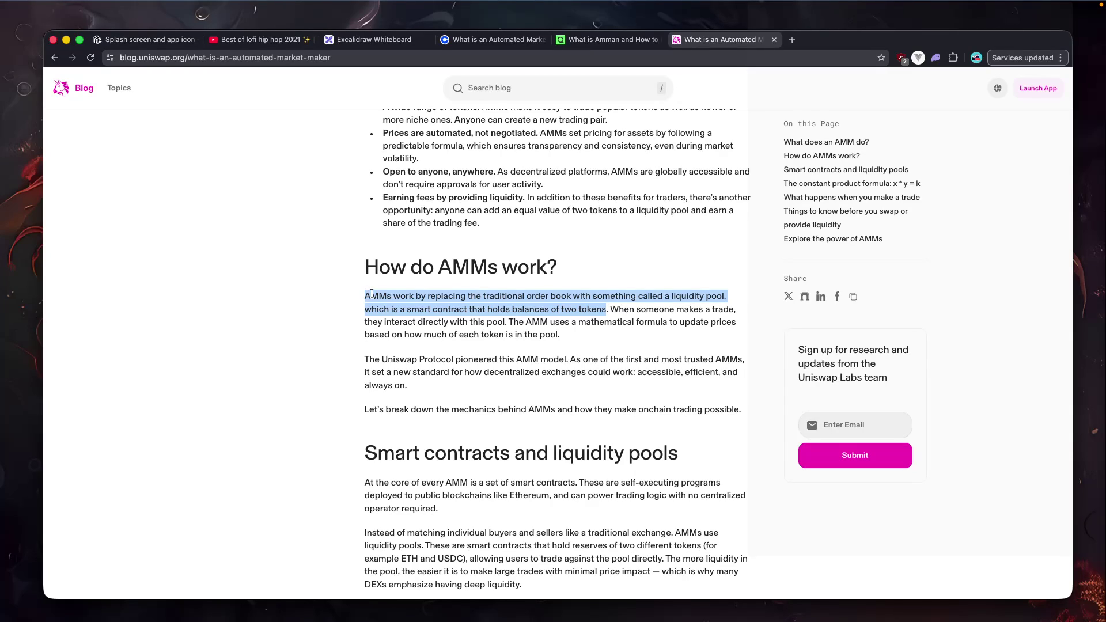
mouse_move(475, 372)
mouse_down()
mouse_move(531, 360)
mouse_move(716, 361)
mouse_move(374, 374)
mouse_move(625, 374)
mouse_up()
click(556, 361)
click(395, 373)
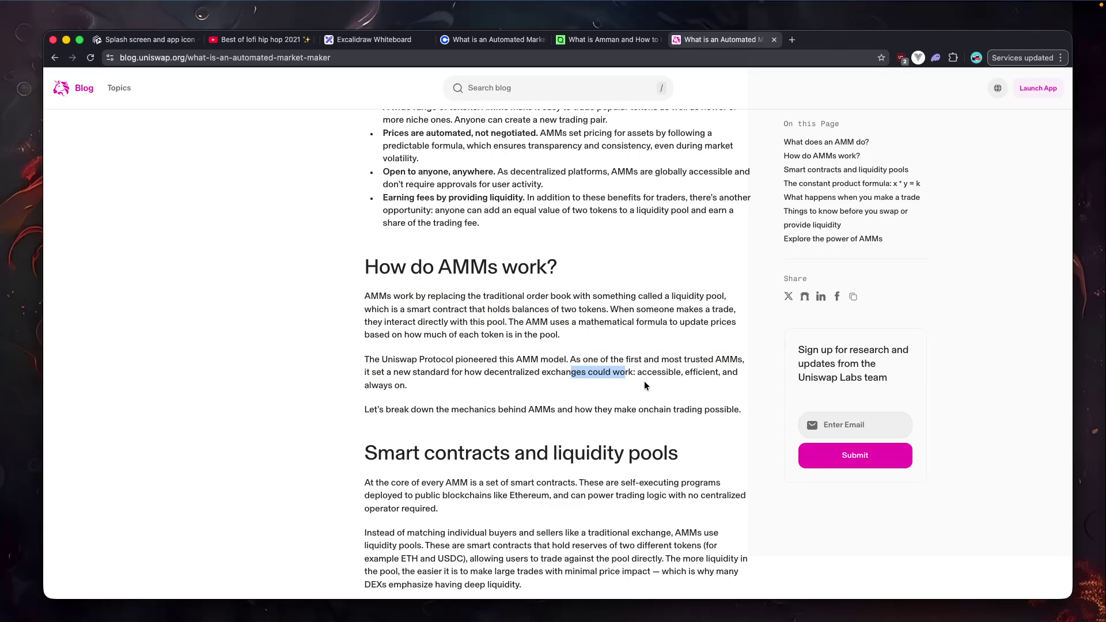
drag(716, 372, 635, 381)
scroll(607, 381, down, 1)
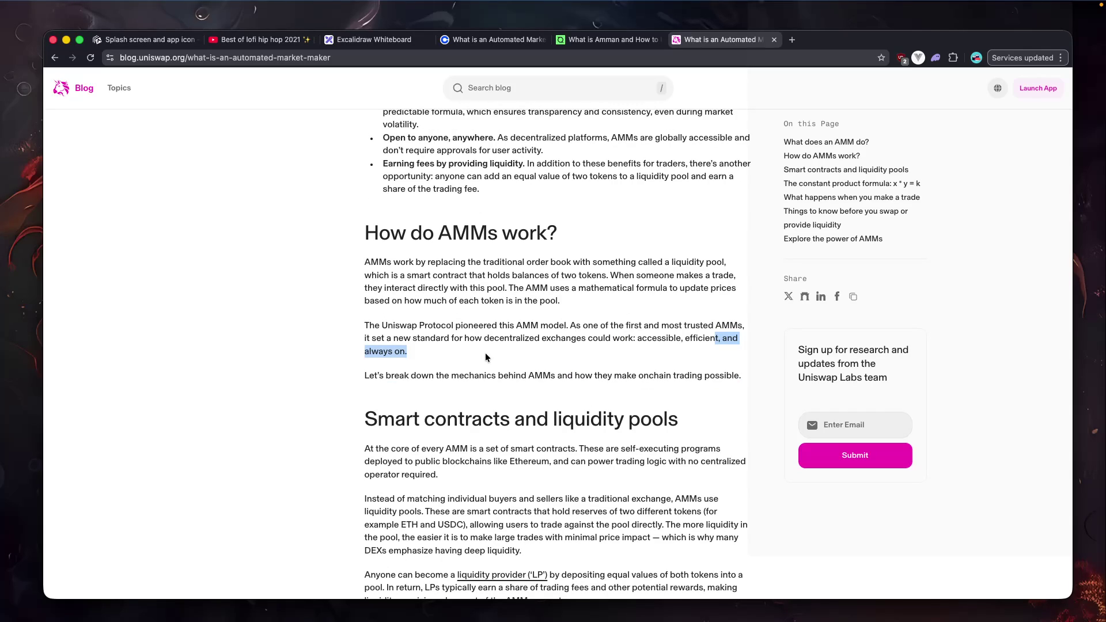
drag(368, 236, 636, 233)
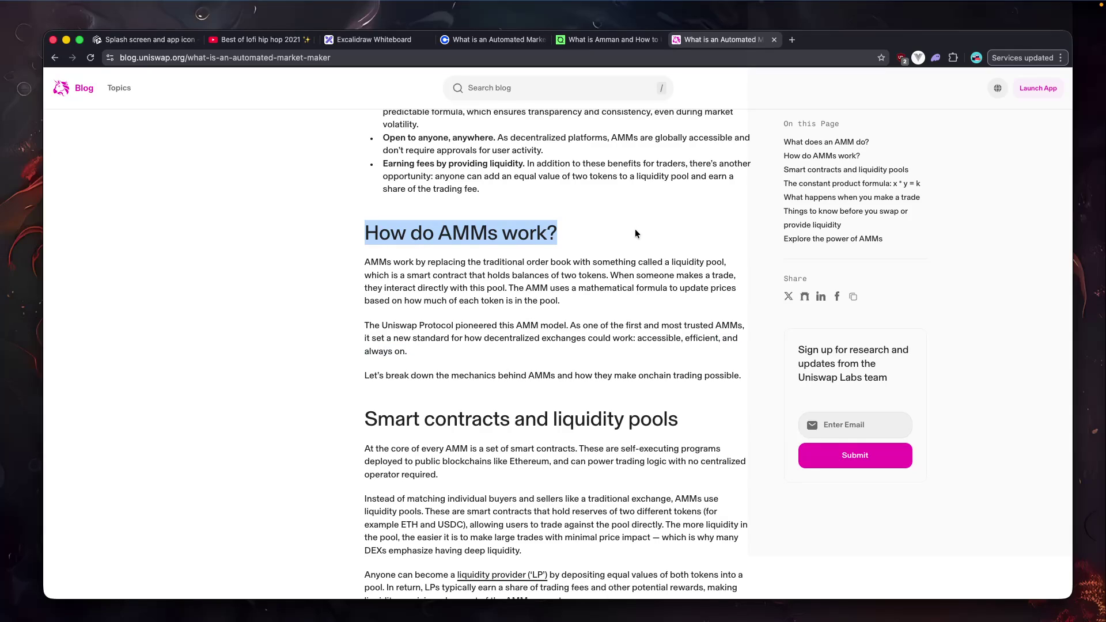
key(super+Tab)
Add the '## How do AMMs work?' heading below the profit paragraph, then return to Chrome.
scroll(635, 230, up, 15)
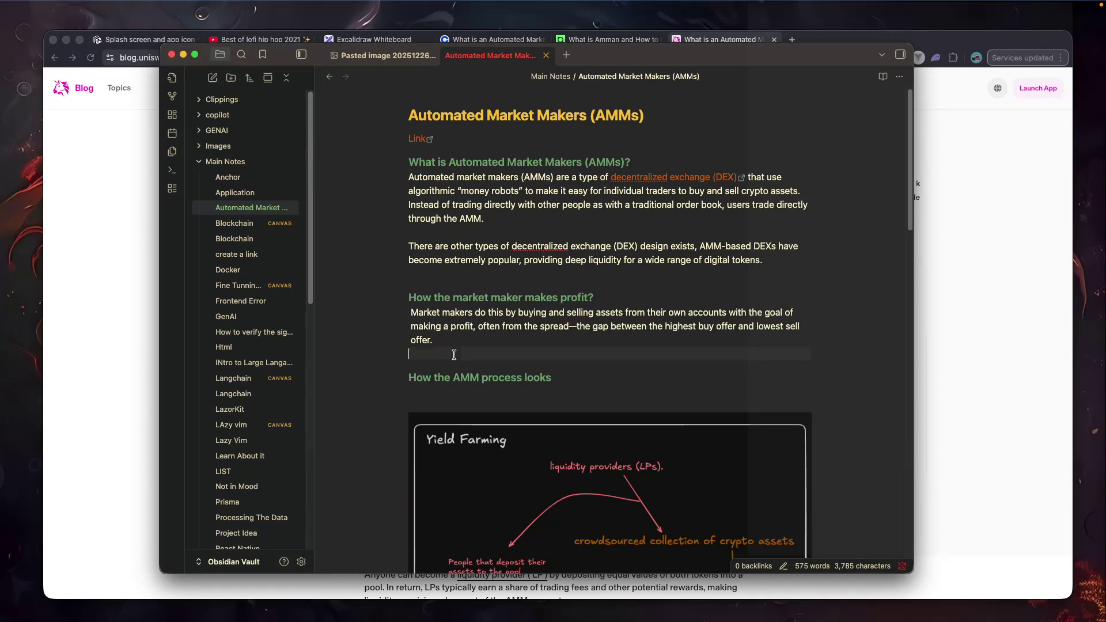
key(Return)
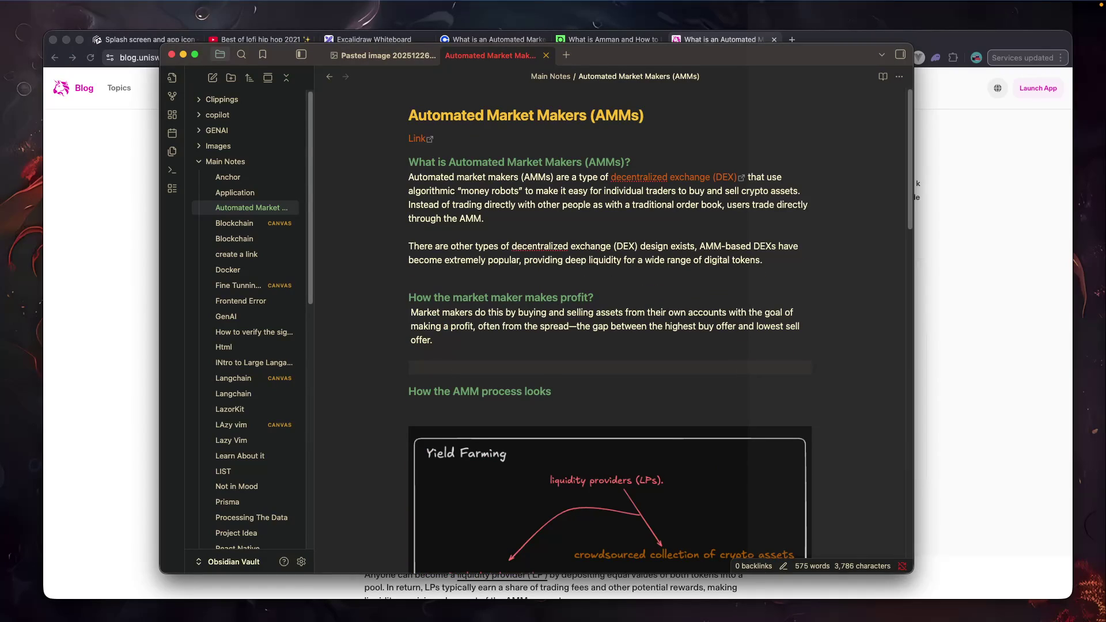
text(## How do AMMs work?)
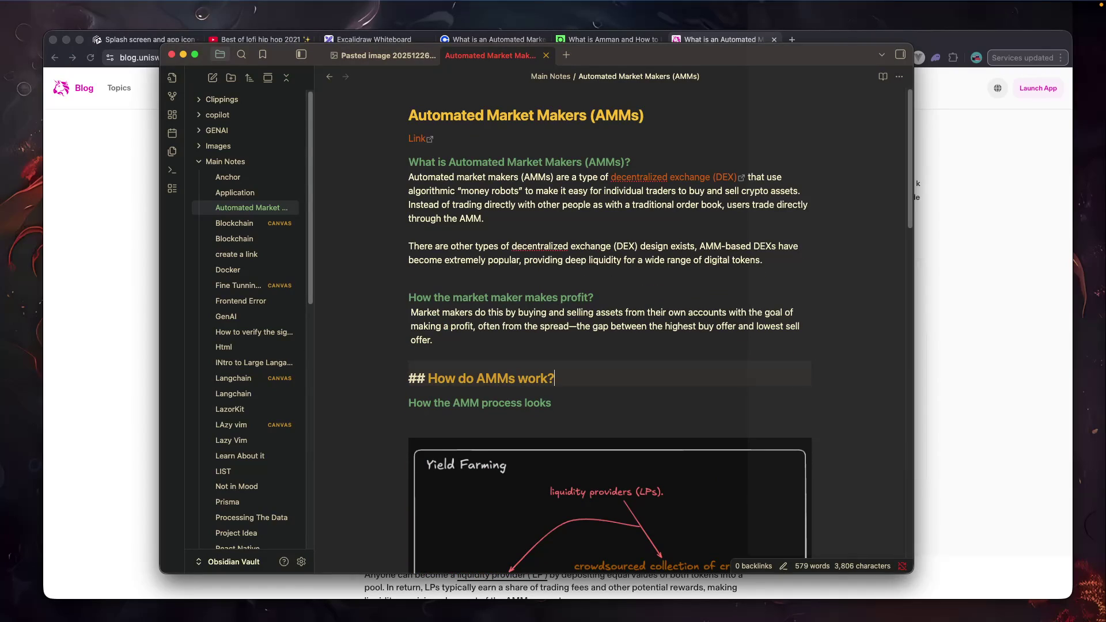
key(super+Tab)
click(458, 279)
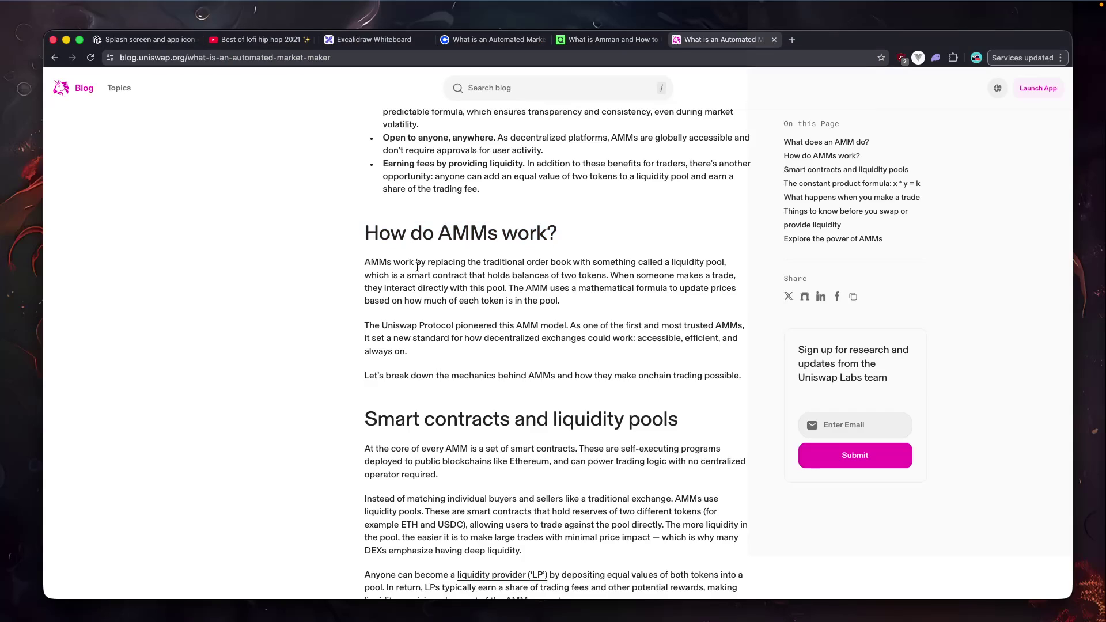
Copy the article's first two liquidity-pool sentences under the 'How do AMMs work?' heading.
drag(365, 264, 607, 278)
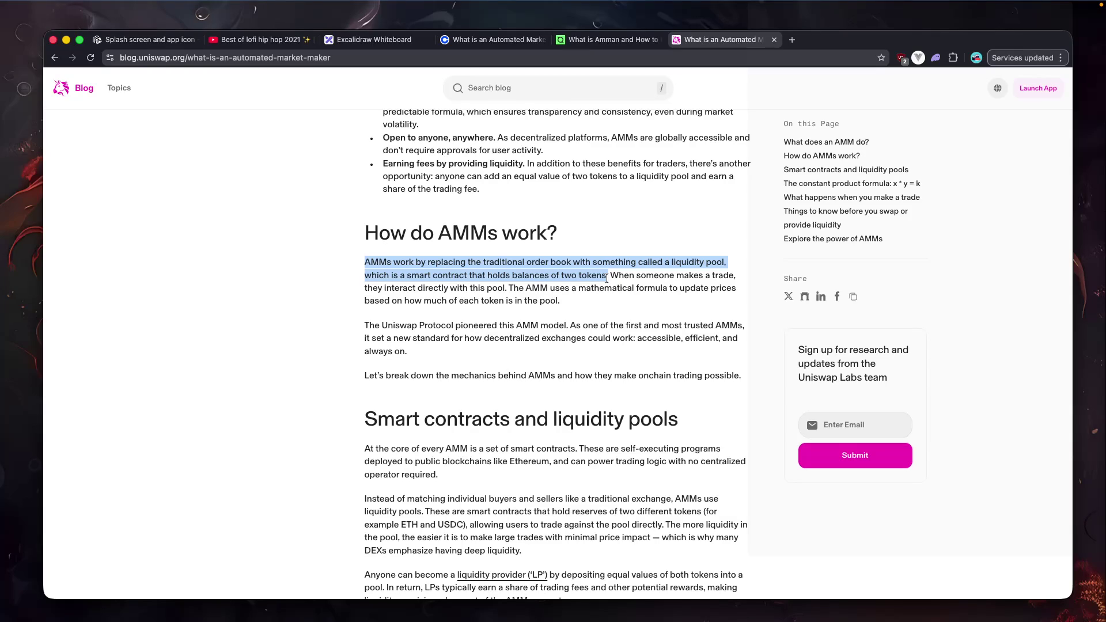
drag(634, 275, 363, 265)
key(super+c)
key(super+Tab)
key(Return)
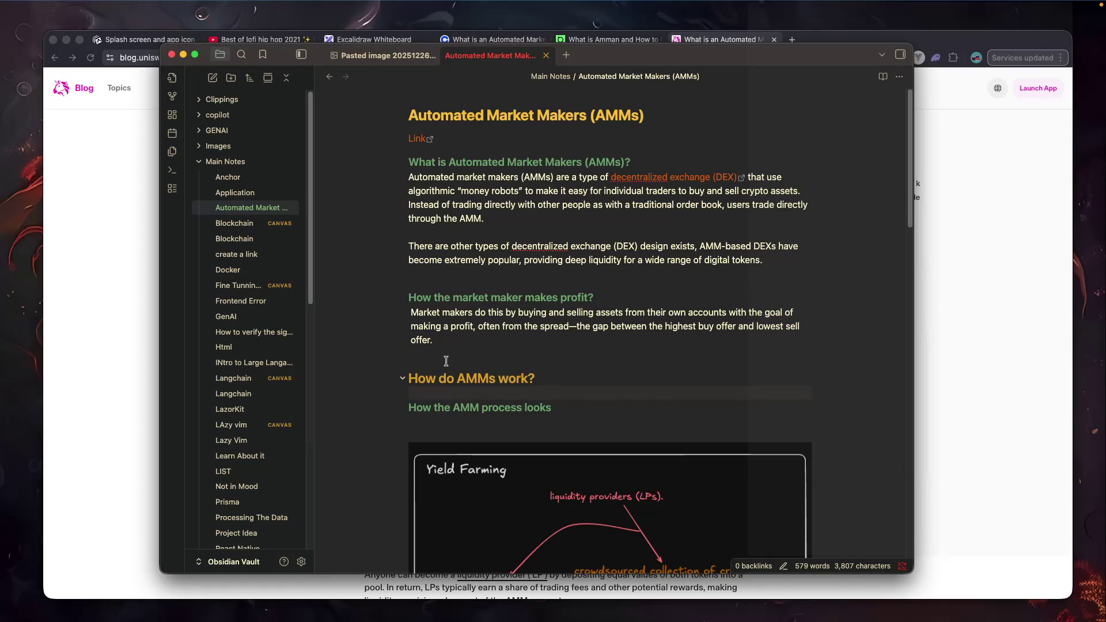
key(super+v)
Select the article's next sentences about trades and pricing.
key(super+Tab)
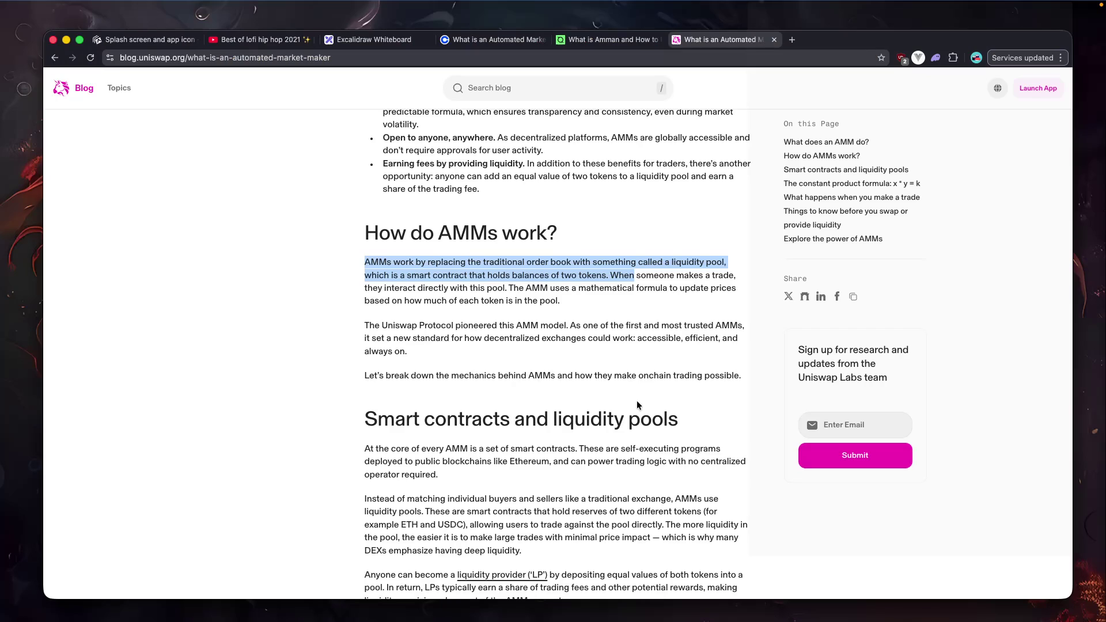
click(679, 395)
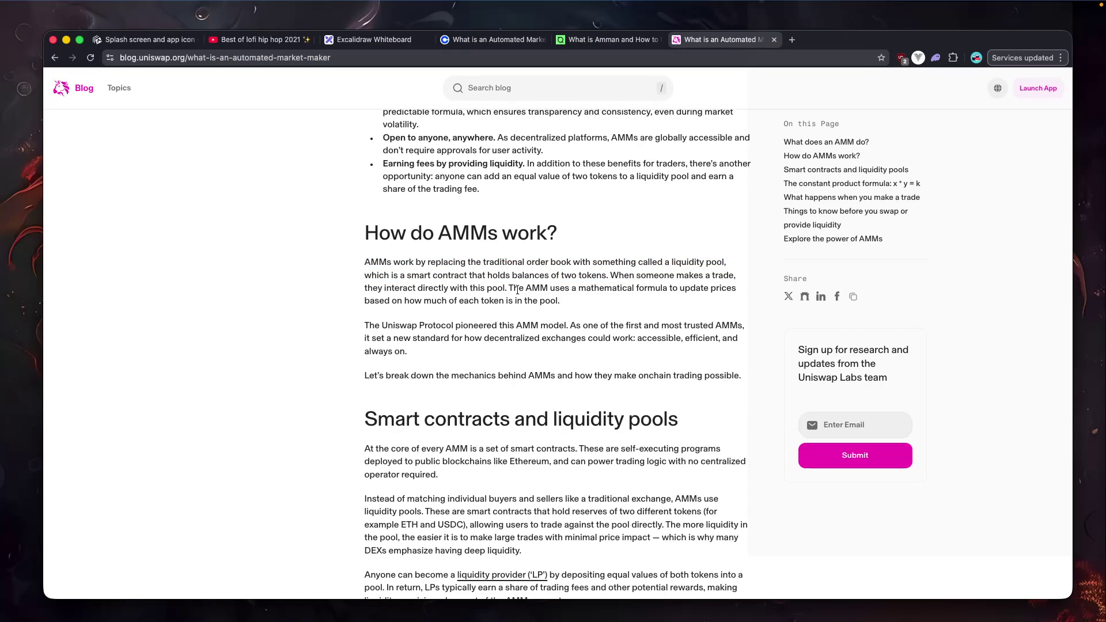
mouse_move(576, 299)
mouse_down()
mouse_move(528, 275)
mouse_move(607, 275)
mouse_up()
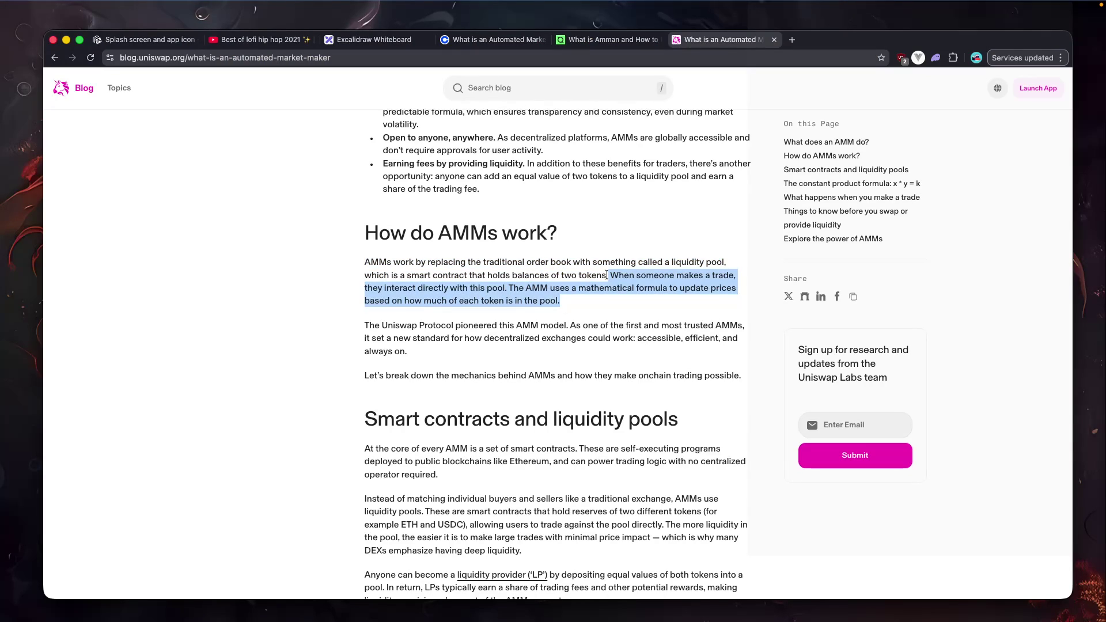
key(super+Tab)
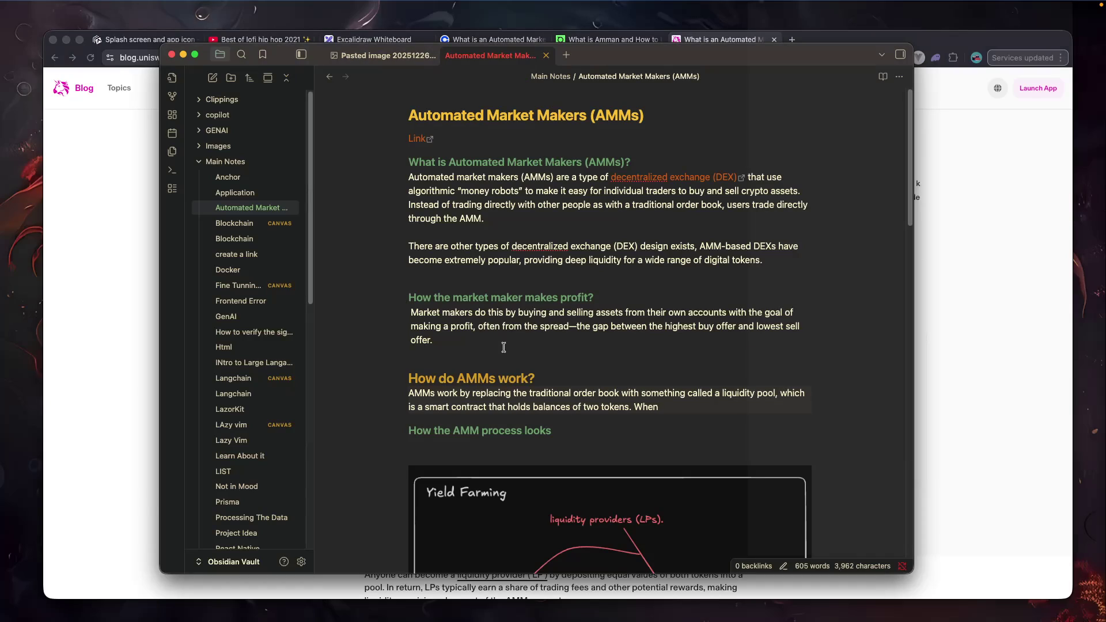
Paste the trade and pricing sentences, delete the duplicated 'When' and extra space, and indent the paragraph.
key(super+v)
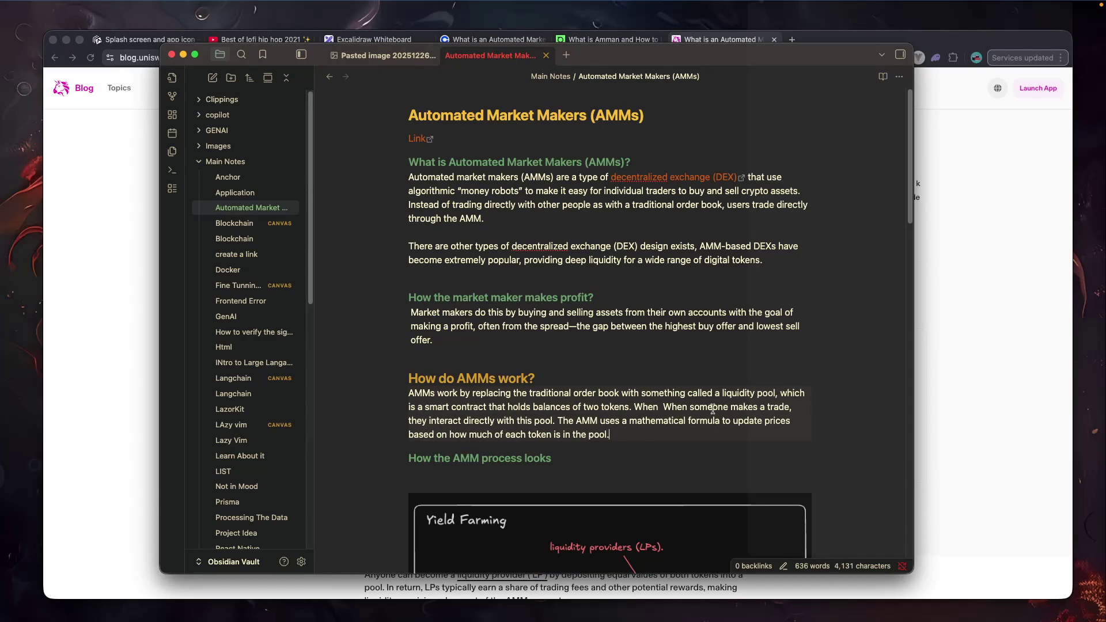
double_click(654, 406)
key(BackSpace)
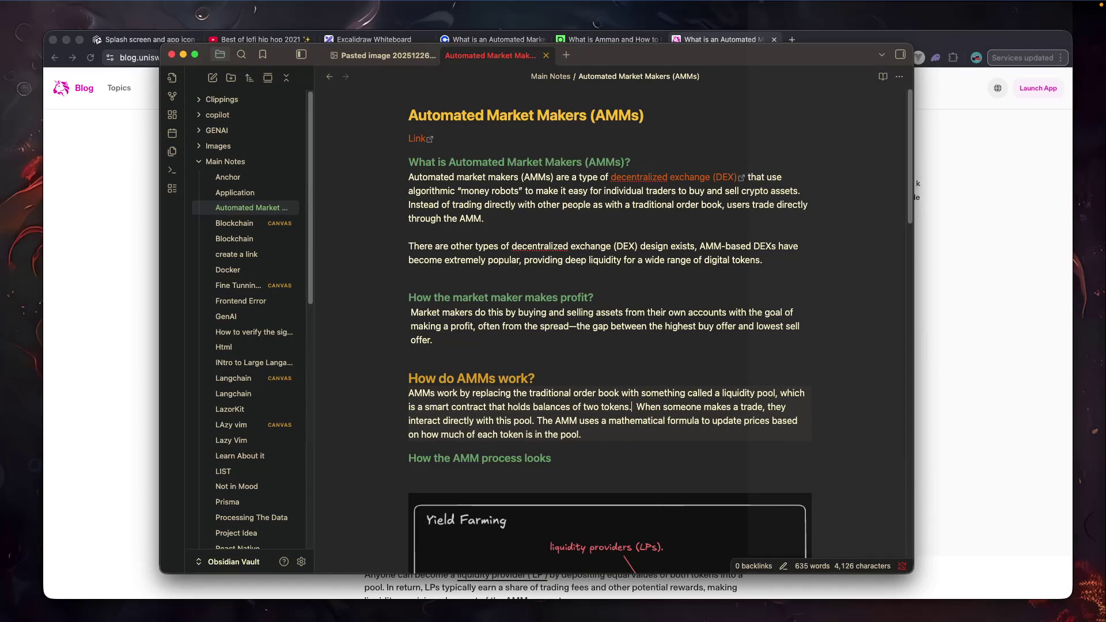
key(BackSpace)
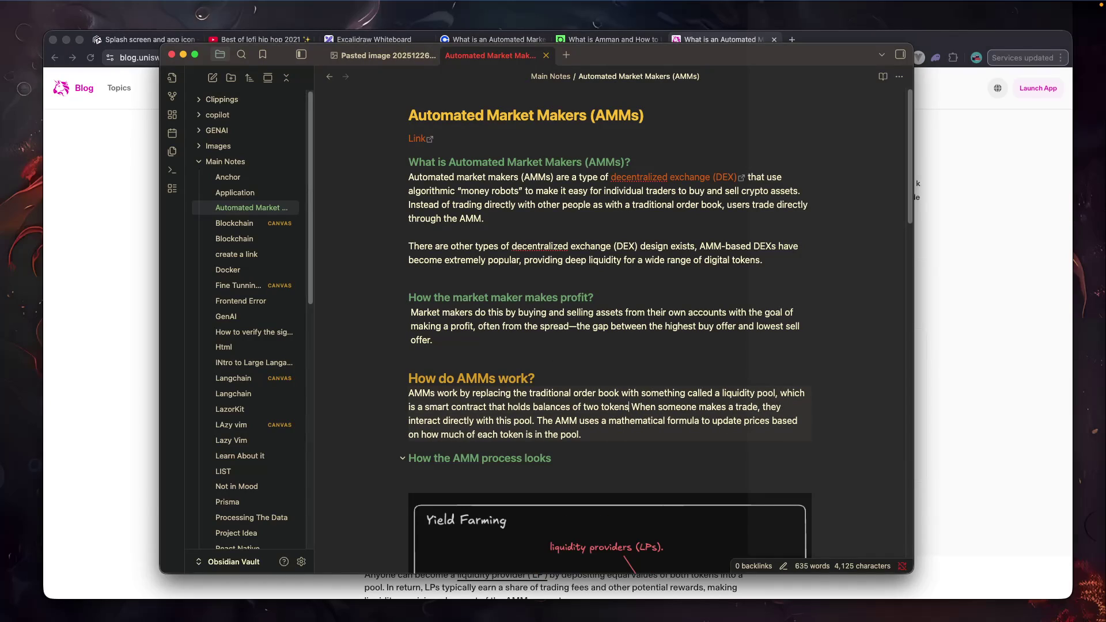
key(Tab)
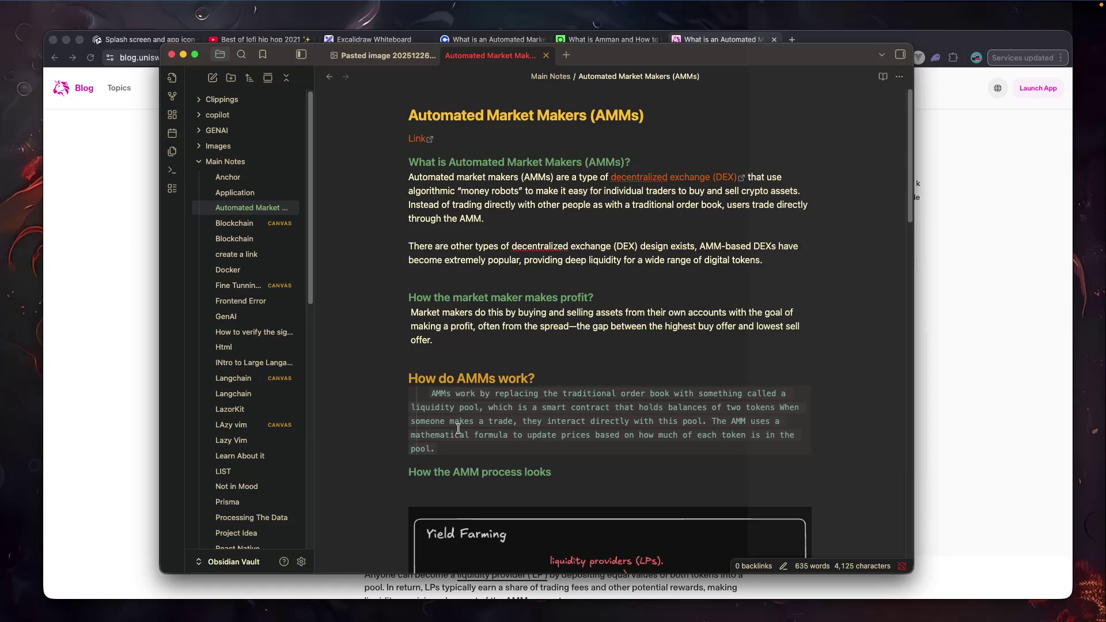
click(425, 396)
Remove the indent so the 'How do AMMs work?' paragraph is plain text, then bring Chrome forward.
key(BackSpace)
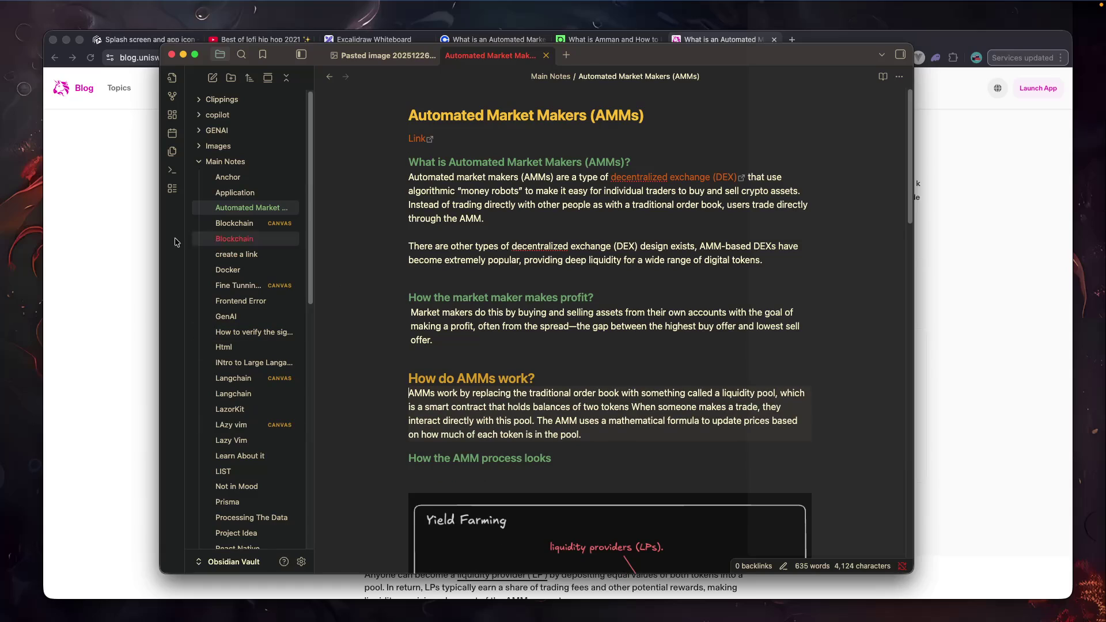
click(103, 246)
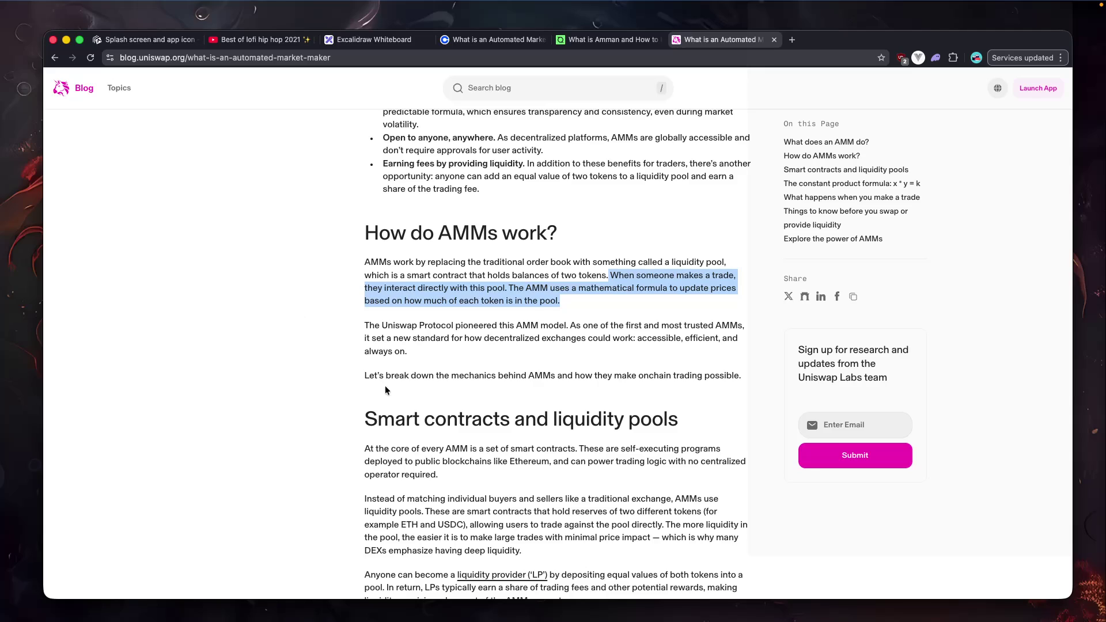
Scroll through the 'Smart contracts and liquidity pools' section, marking phrases about two-token pools like ETH/USDC.
scroll(385, 386, down, 1)
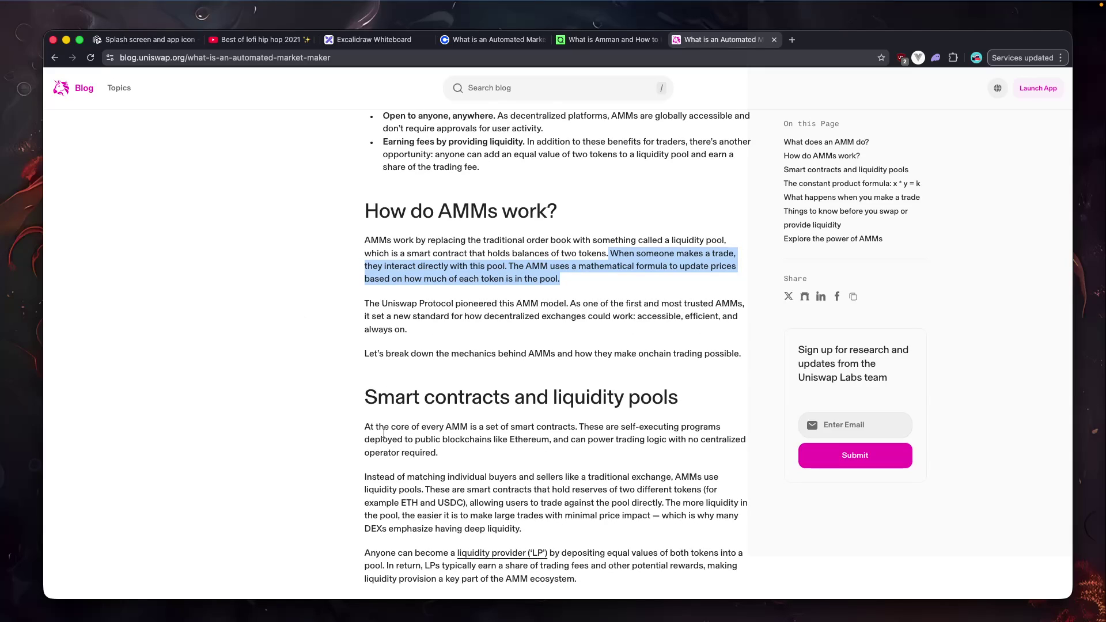
drag(563, 427, 613, 431)
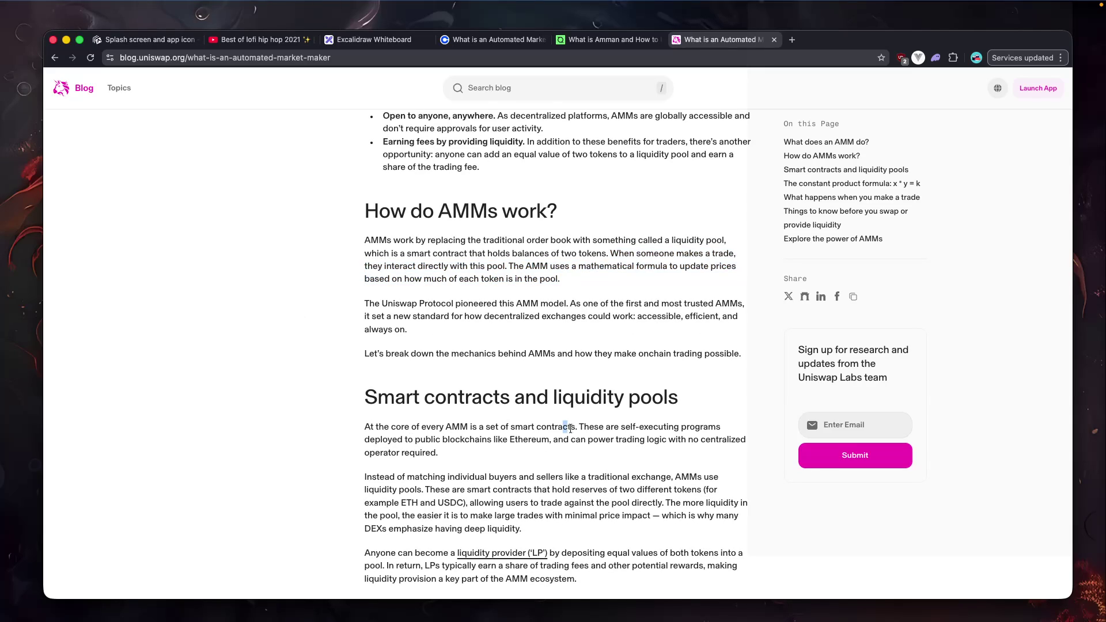
click(614, 431)
scroll(609, 427, down, 3)
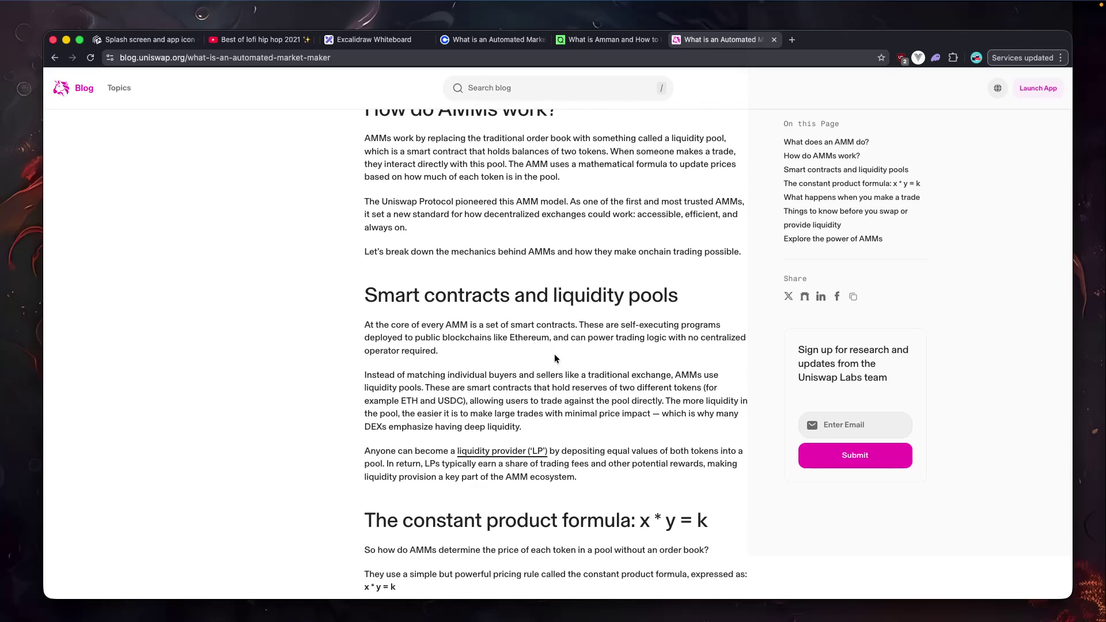
scroll(555, 354, down, 1)
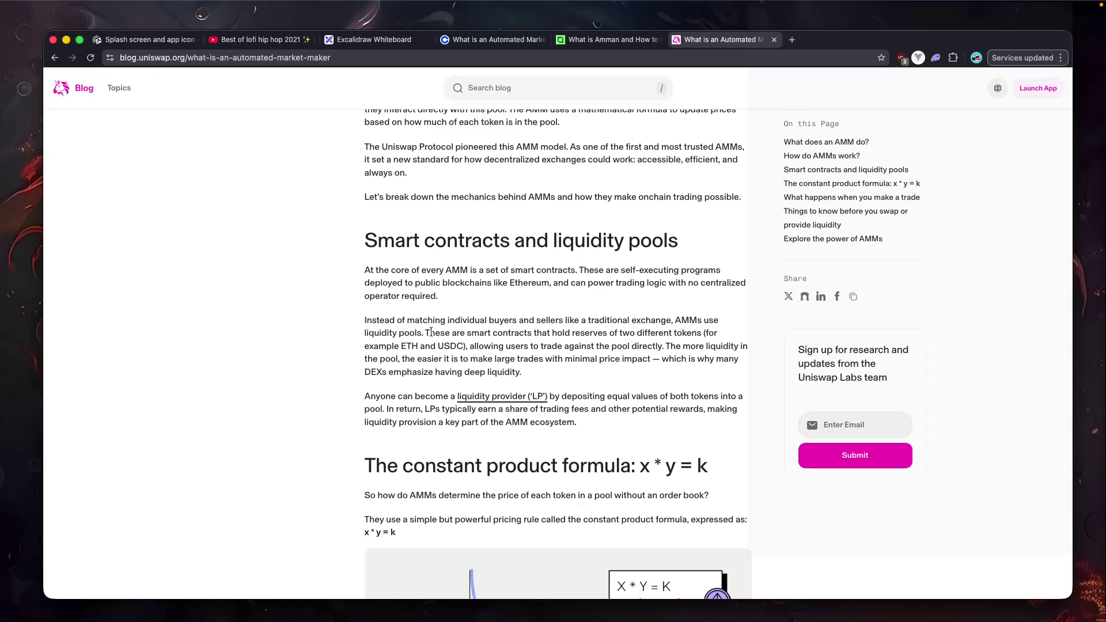
scroll(454, 336, down, 1)
drag(466, 324, 509, 326)
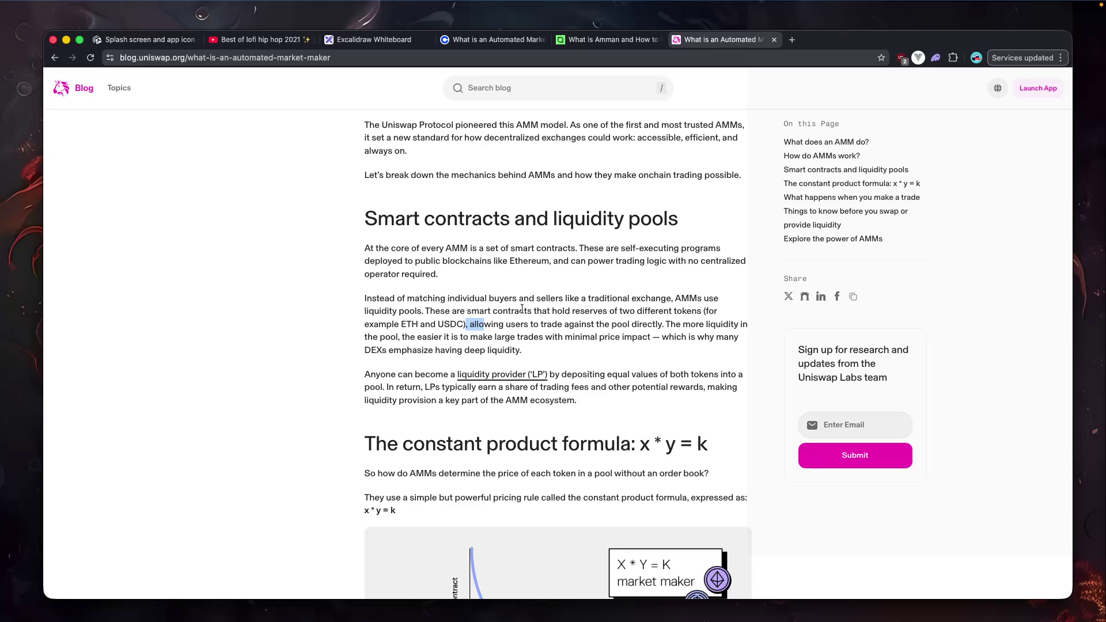
scroll(521, 310, down, 1)
scroll(522, 310, down, 1)
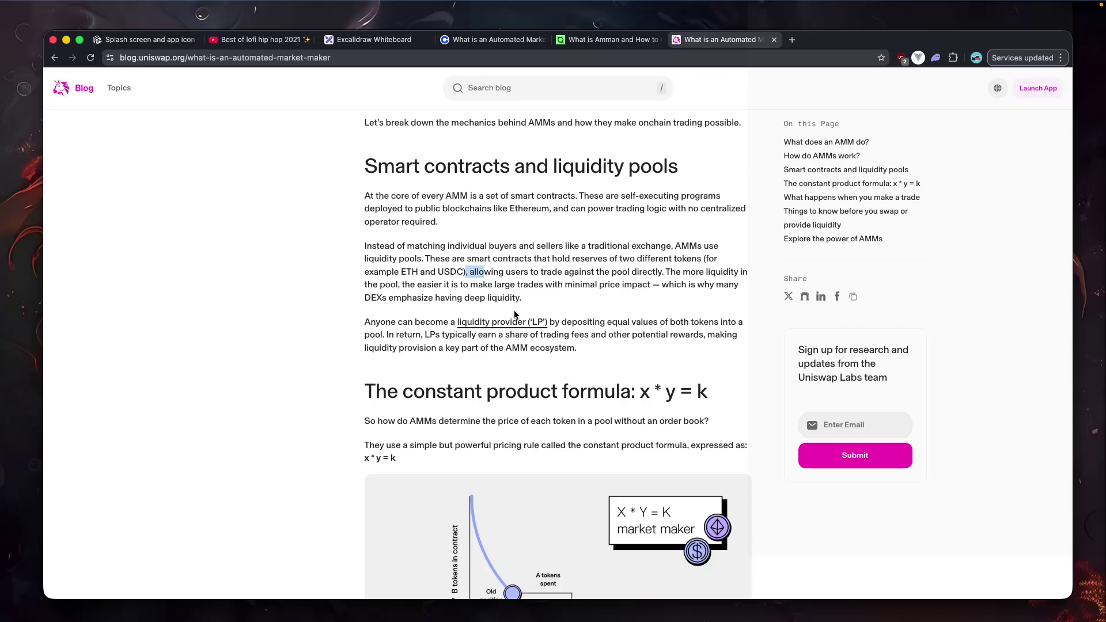
scroll(515, 312, down, 1)
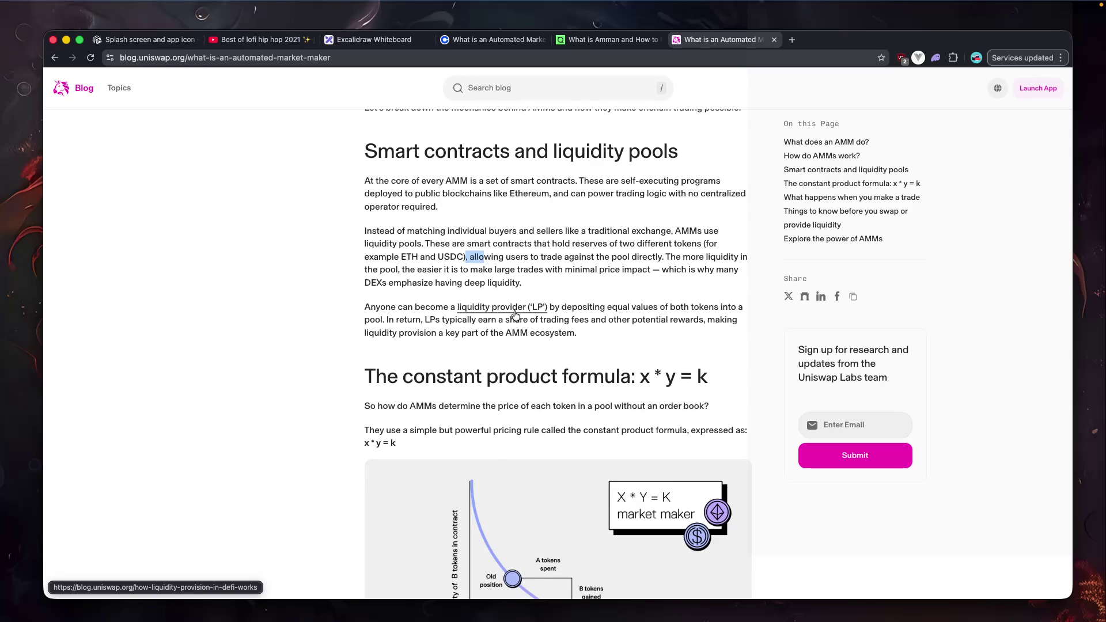
scroll(514, 314, down, 1)
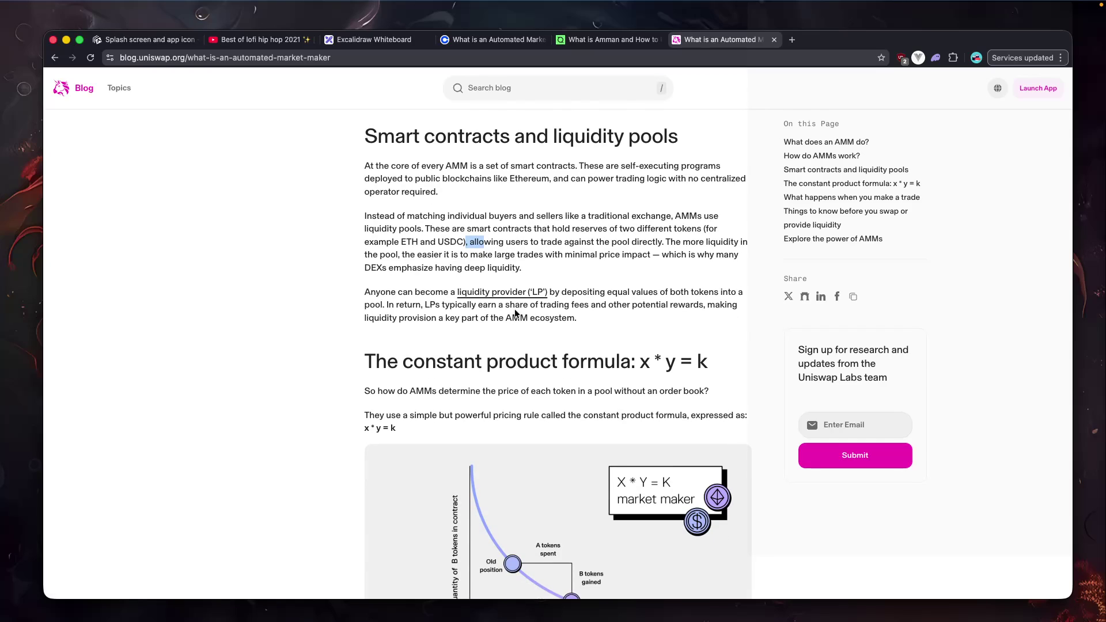
Read past the trading fees part to the 'constant product formula: x * y = k' chart and explanation.
drag(516, 310, 585, 308)
scroll(621, 314, down, 4)
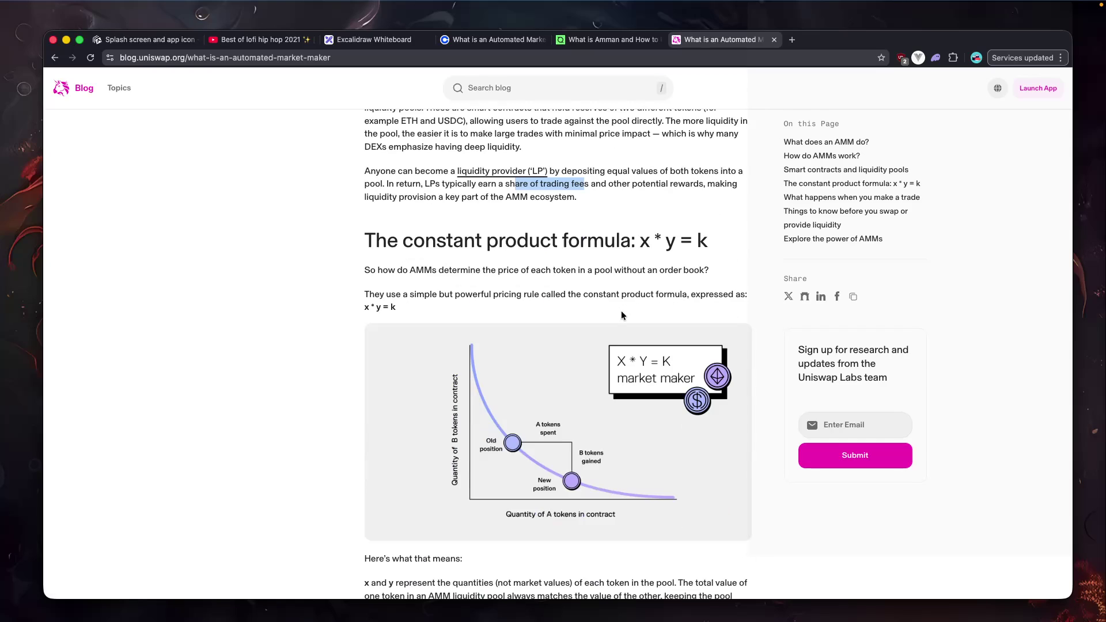
click(616, 185)
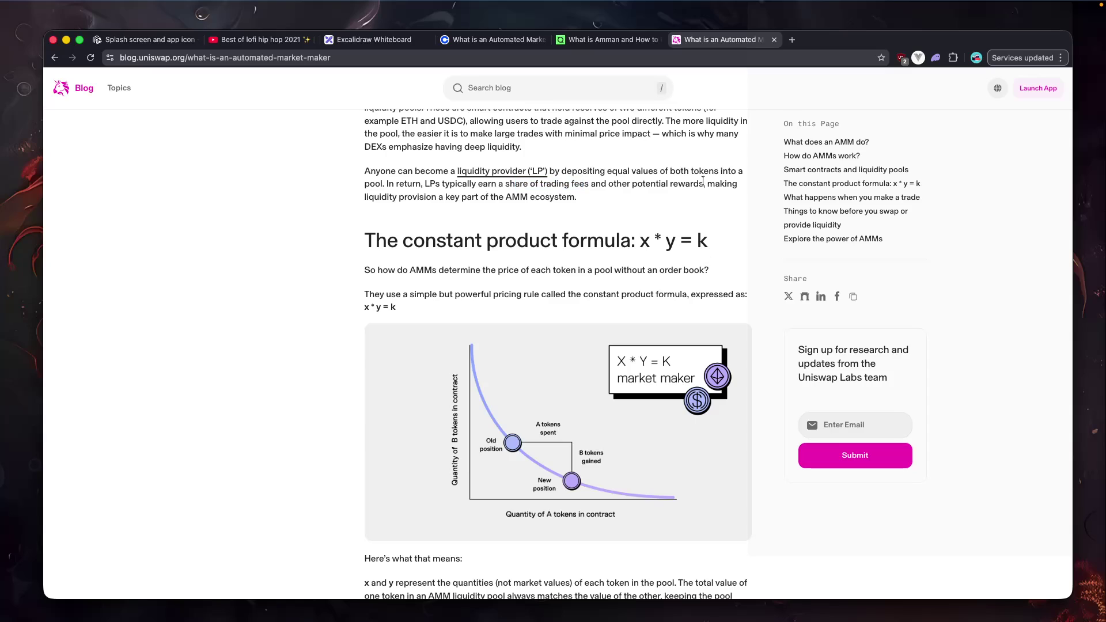
scroll(507, 252, down, 1)
drag(362, 213, 663, 218)
scroll(634, 222, down, 1)
drag(354, 235, 522, 236)
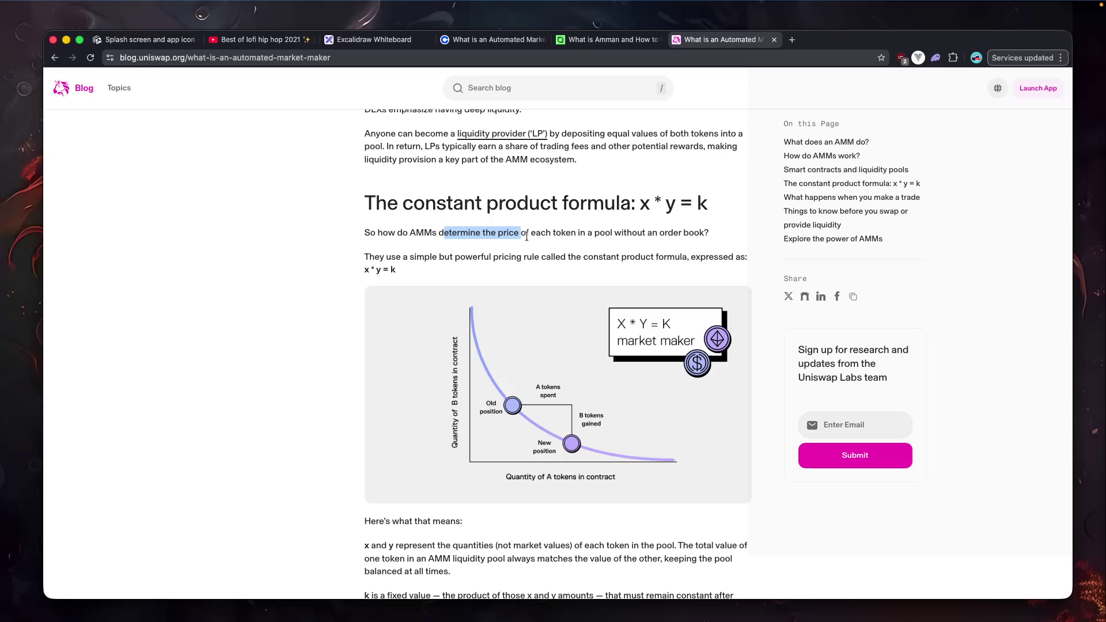
scroll(536, 245, down, 2)
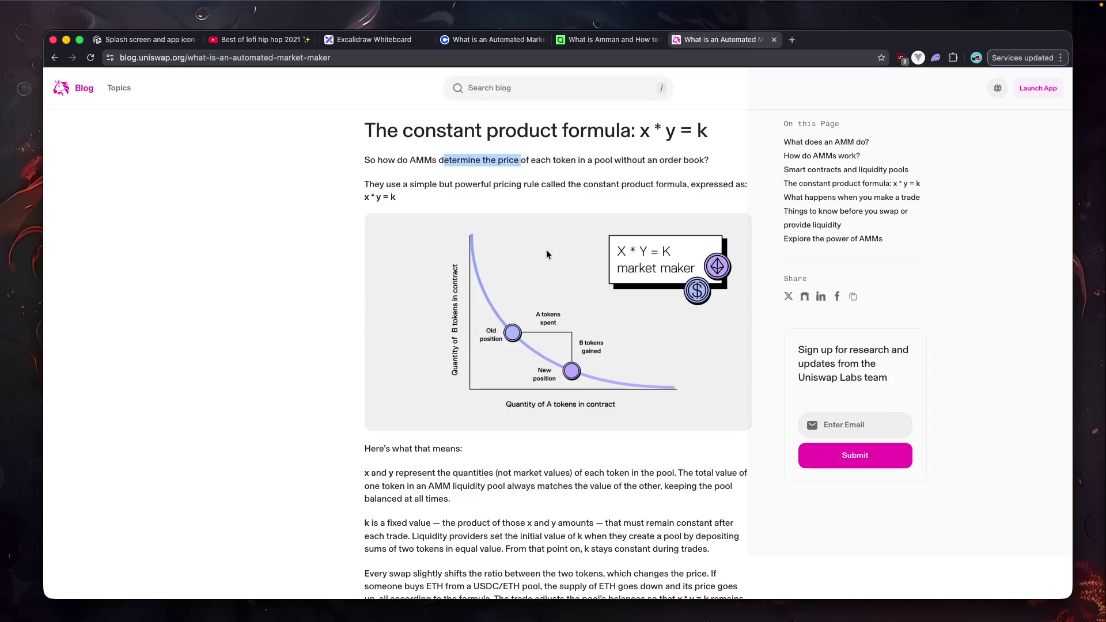
scroll(550, 255, down, 2)
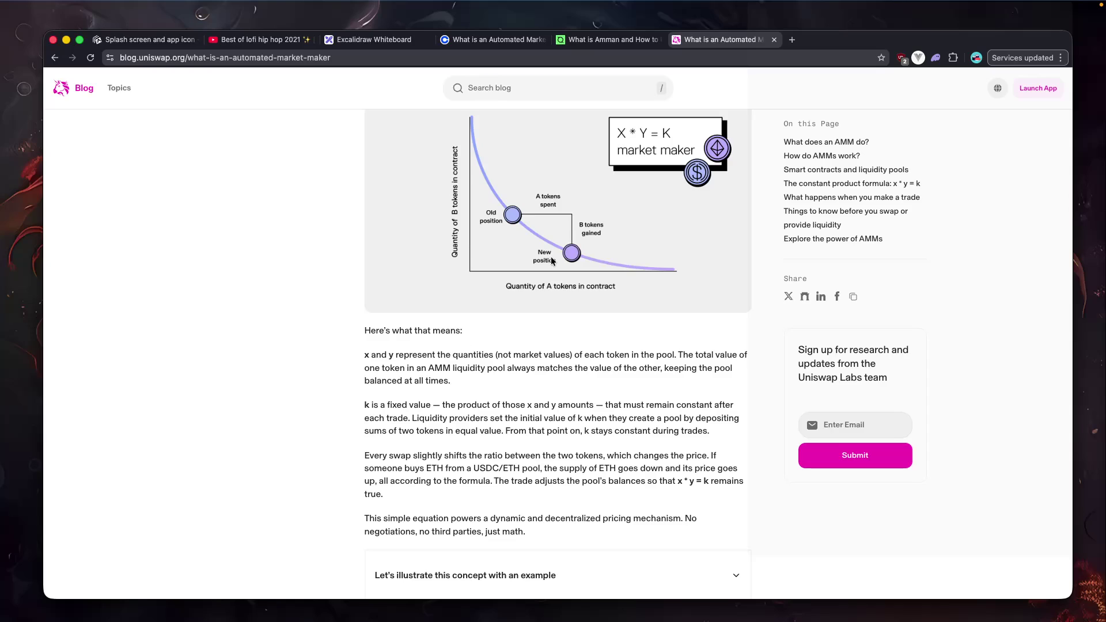
Read the explanation that k is a fixed value set when a pool is created.
scroll(552, 261, down, 3)
mouse_move(445, 260)
mouse_down()
mouse_move(721, 261)
mouse_move(364, 260)
mouse_move(365, 273)
mouse_move(579, 274)
mouse_up()
click(377, 270)
click(591, 276)
drag(649, 273, 704, 273)
drag(365, 286, 582, 285)
click(592, 288)
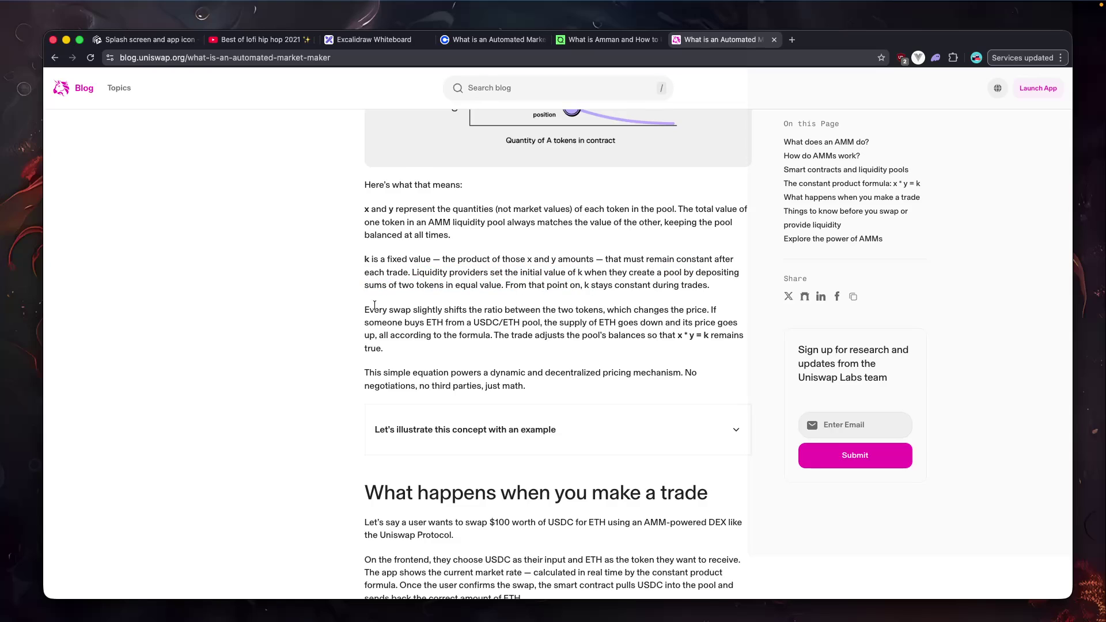
Read the passage on how every swap slightly changes the token price.
scroll(374, 305, down, 1)
drag(365, 295, 448, 297)
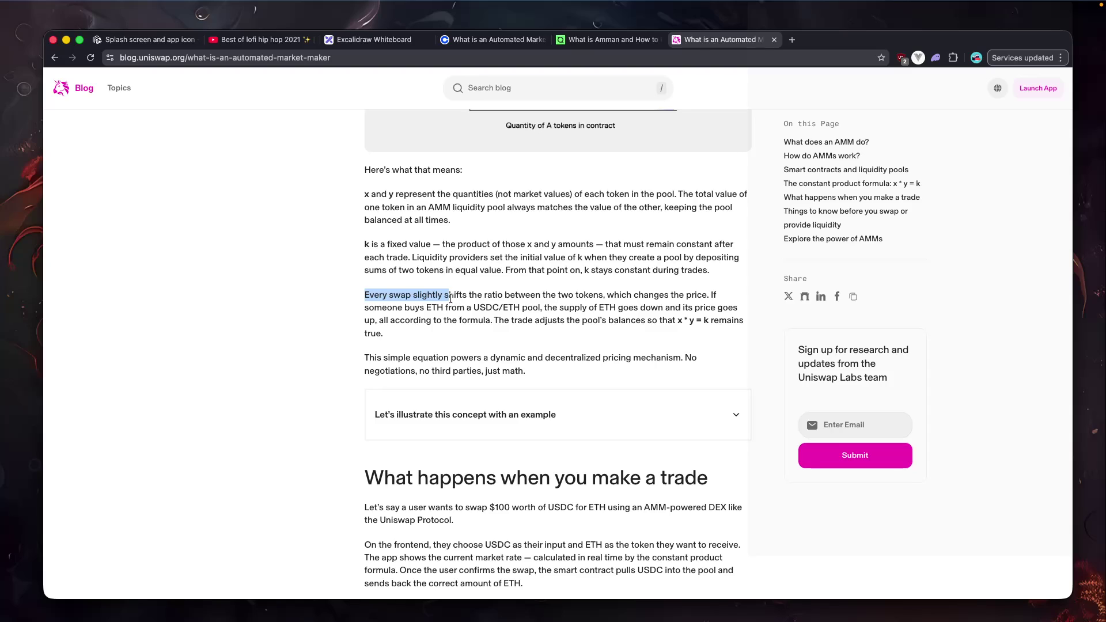
click(451, 298)
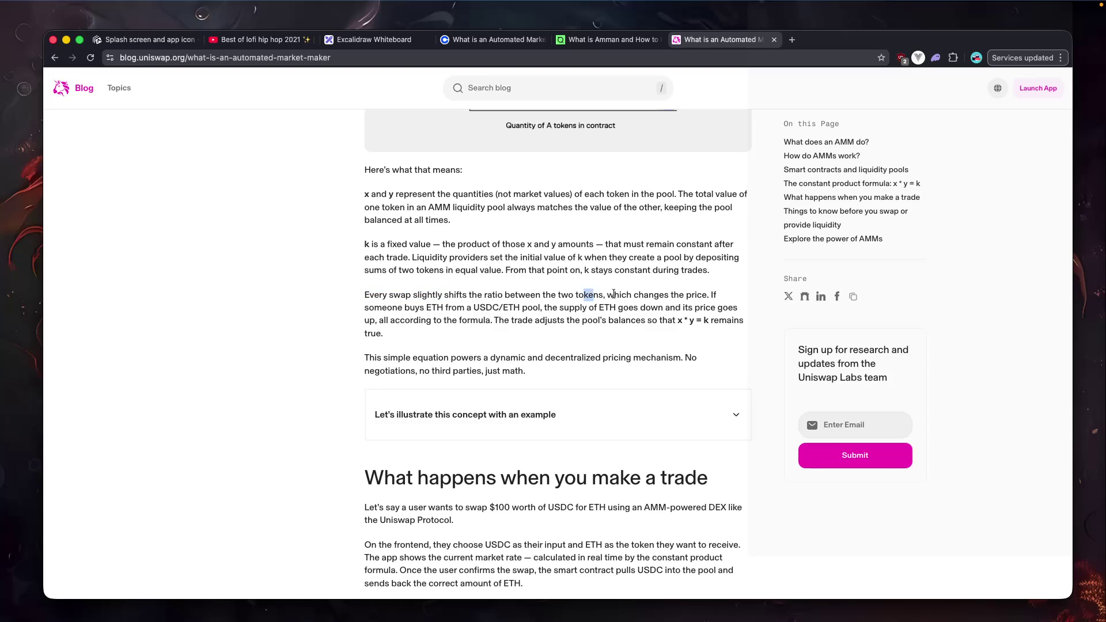
drag(584, 295, 686, 295)
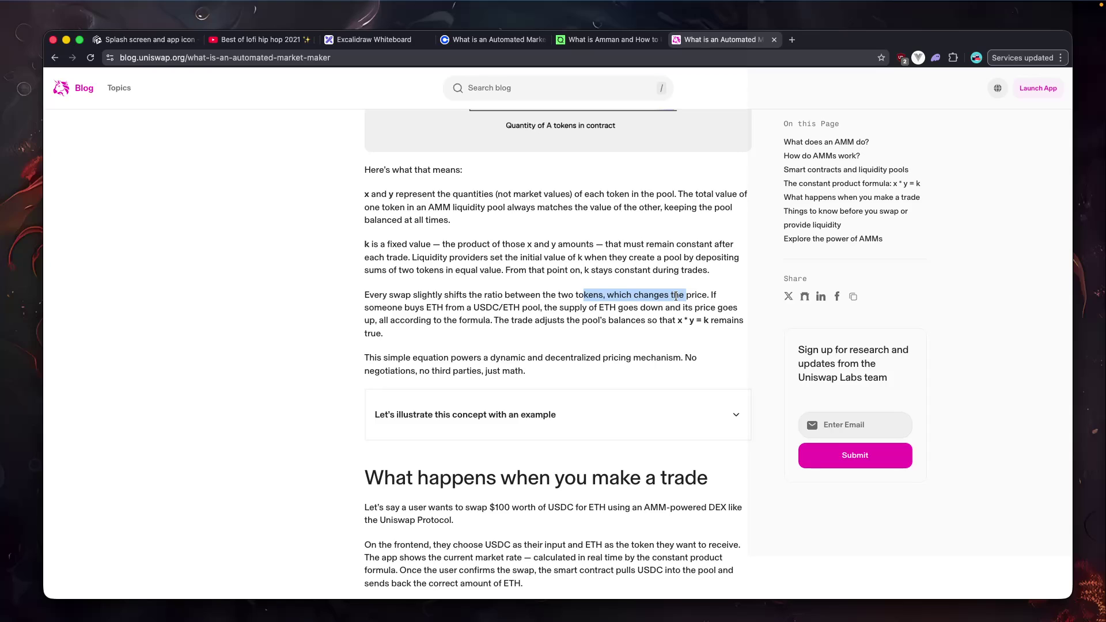
click(657, 355)
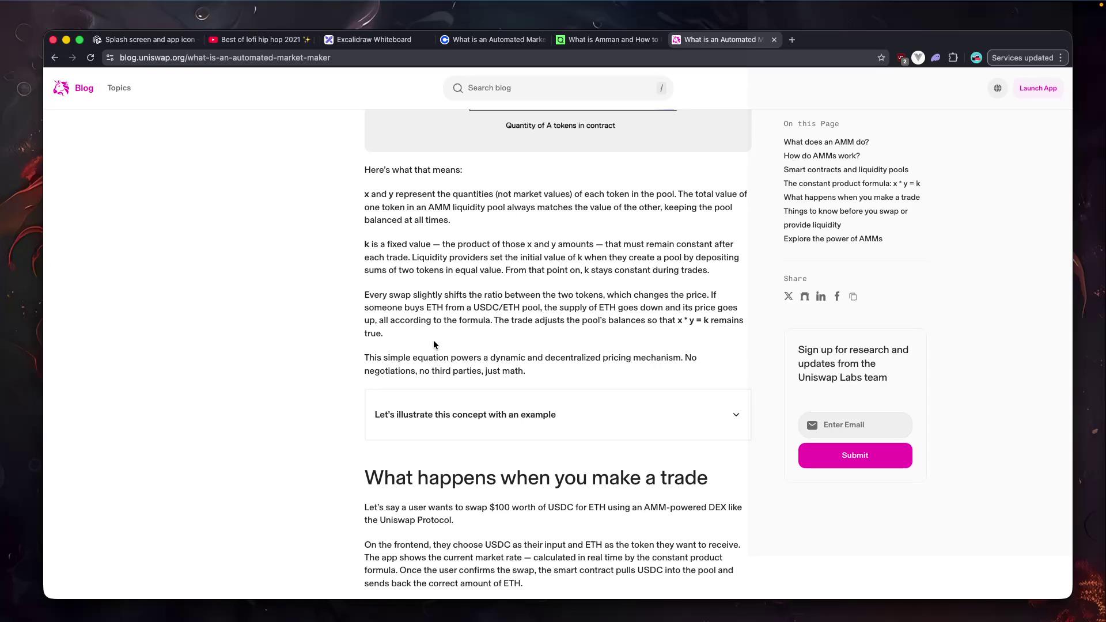
Read the example of someone buying ETH, reducing the pool's ETH supply and adjusting the price.
scroll(438, 340, down, 1)
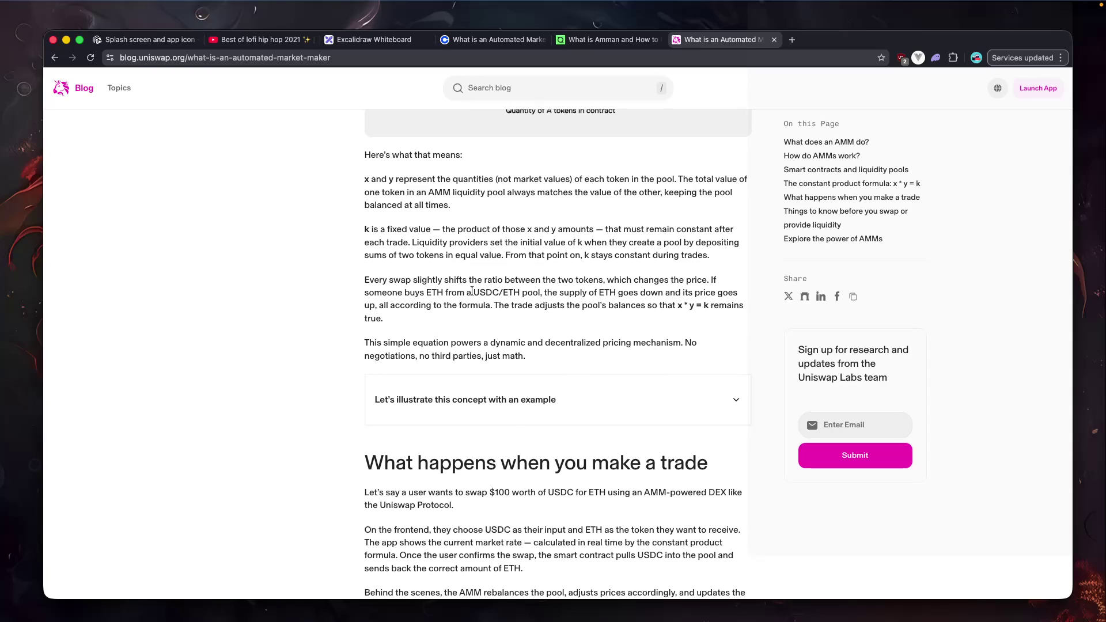
drag(622, 283, 683, 282)
click(683, 282)
drag(364, 292, 633, 300)
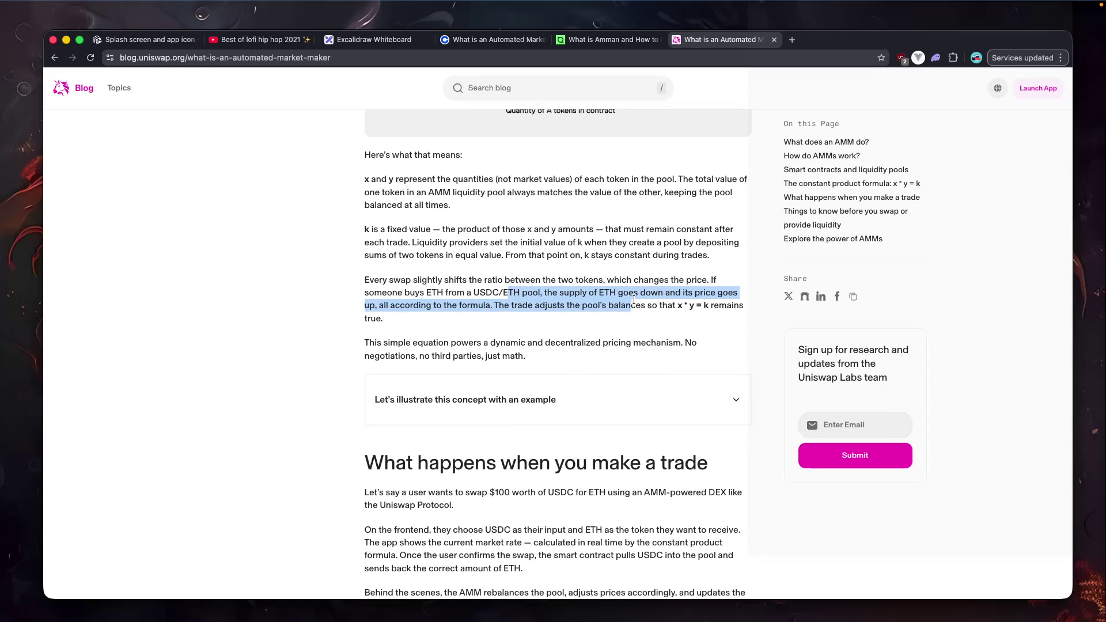
click(457, 310)
scroll(458, 310, down, 1)
drag(494, 297, 573, 299)
click(606, 305)
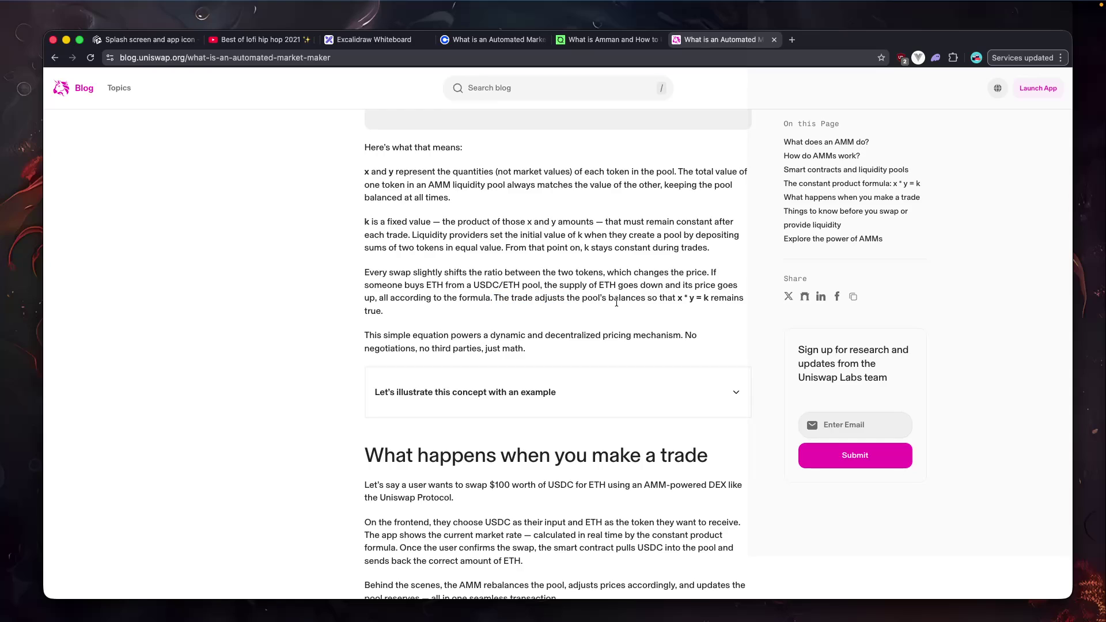
scroll(687, 312, down, 2)
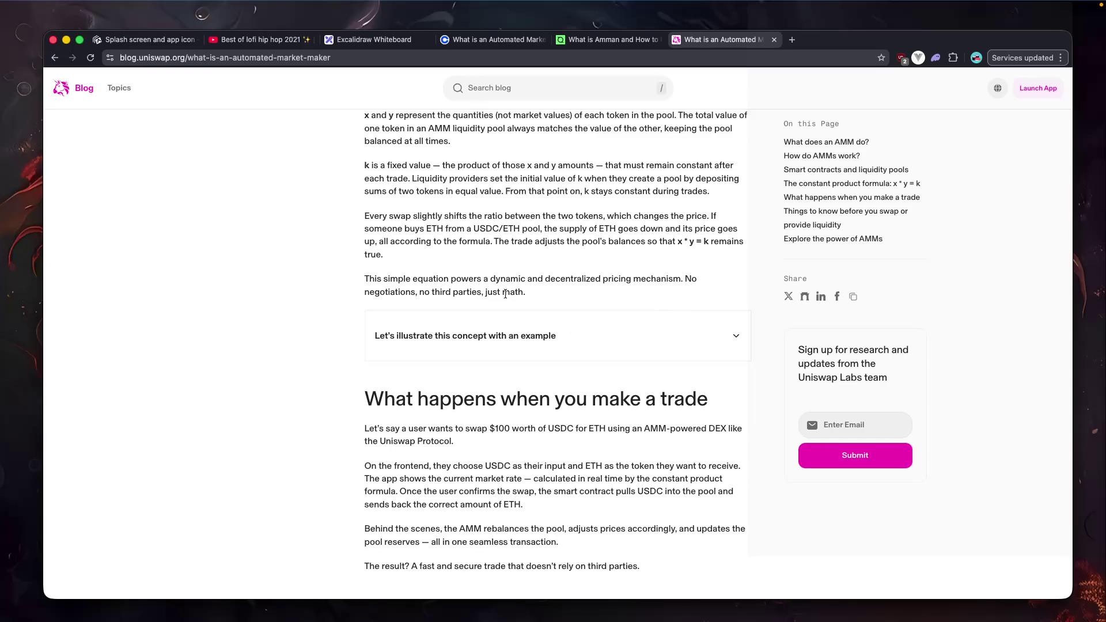
drag(452, 278, 462, 279)
Scroll to 'What happens when you make a trade' and select text in its $100 USDC-for-ETH example.
scroll(478, 280, down, 1)
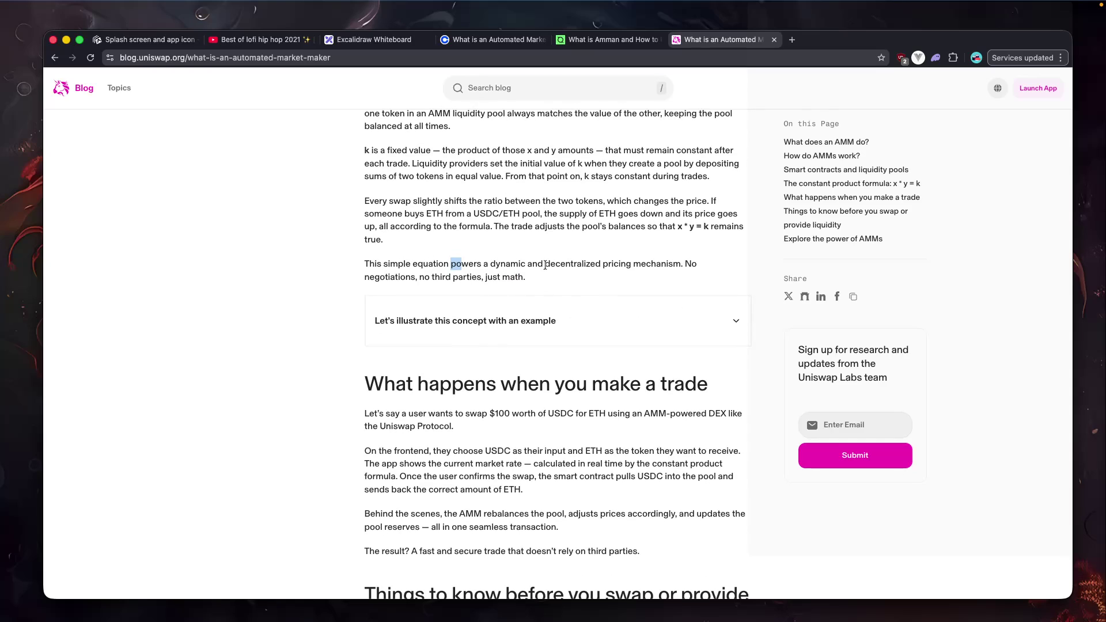
scroll(545, 270, down, 4)
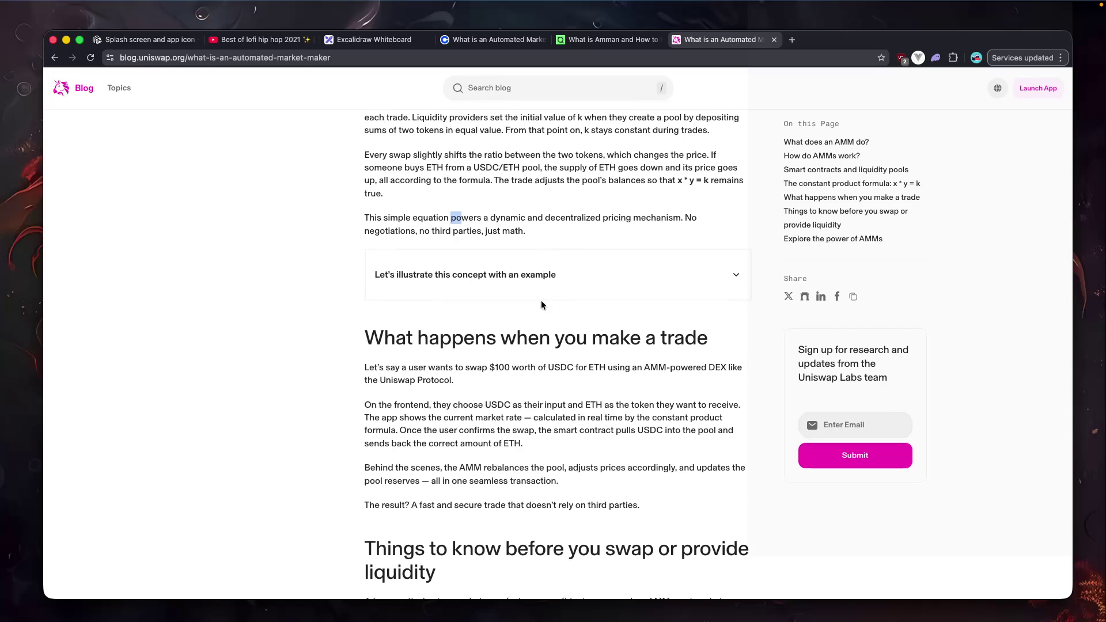
scroll(542, 305, down, 1)
drag(436, 277, 480, 280)
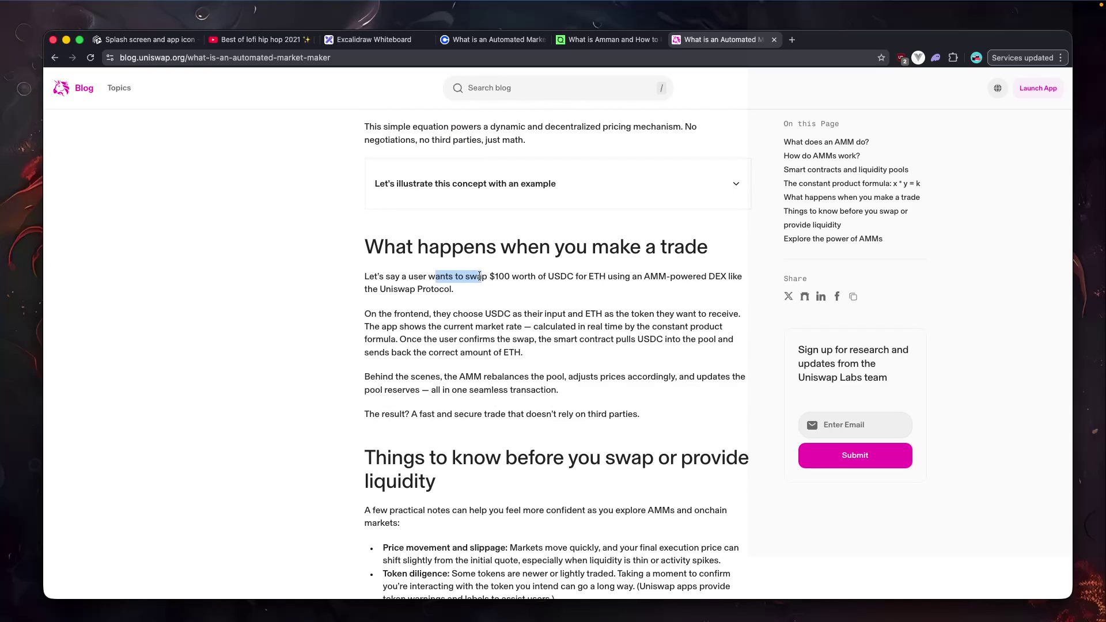
click(625, 280)
drag(453, 289, 353, 293)
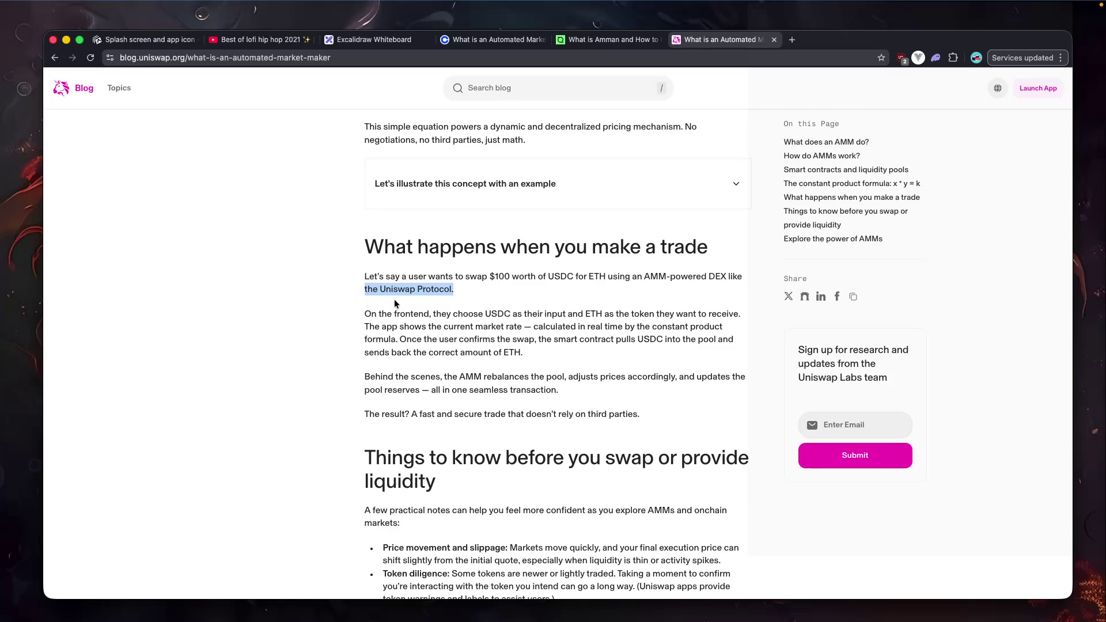
Read the trade walkthrough steps: choosing USDC and ETH, viewing the market rate, confirming, receiving ETH.
scroll(479, 400, down, 1)
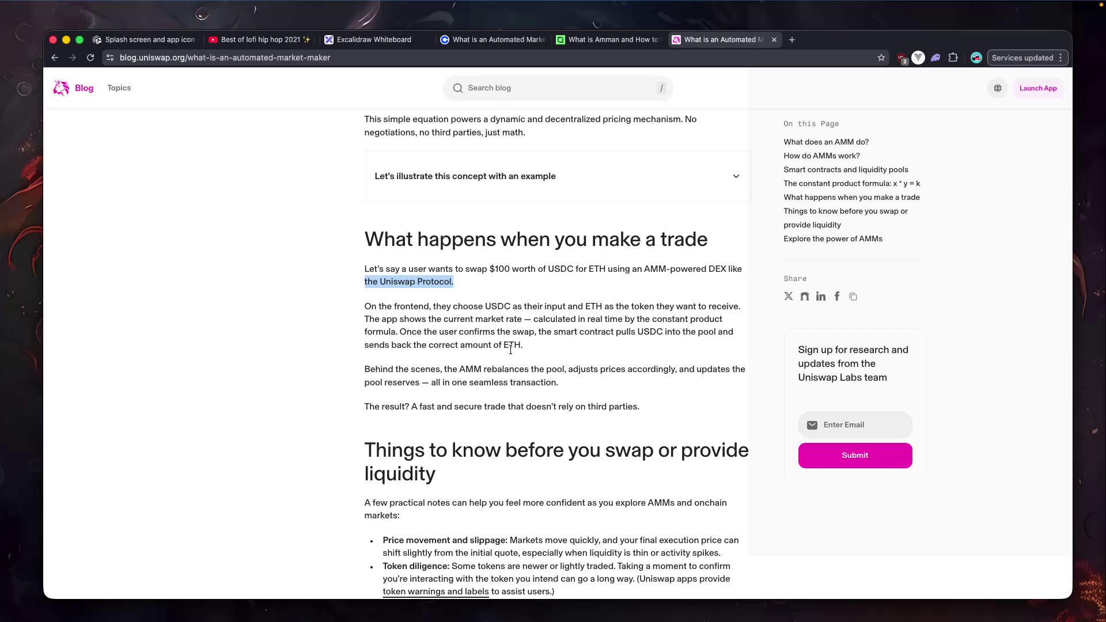
drag(522, 307, 707, 308)
drag(365, 320, 609, 320)
click(608, 321)
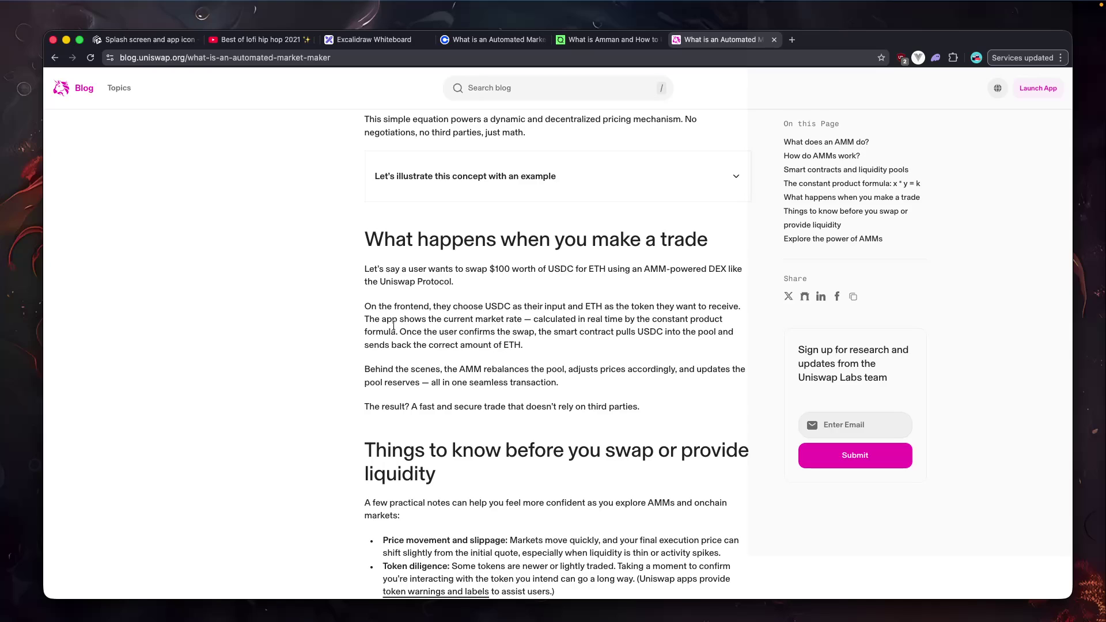
drag(401, 333, 708, 335)
mouse_move(531, 343)
mouse_down()
mouse_move(402, 344)
mouse_move(454, 383)
mouse_up()
click(493, 373)
drag(570, 370, 621, 372)
Read the 'Things to know' notes on price movement, slippage and network costs.
scroll(642, 374, down, 1)
scroll(643, 375, down, 1)
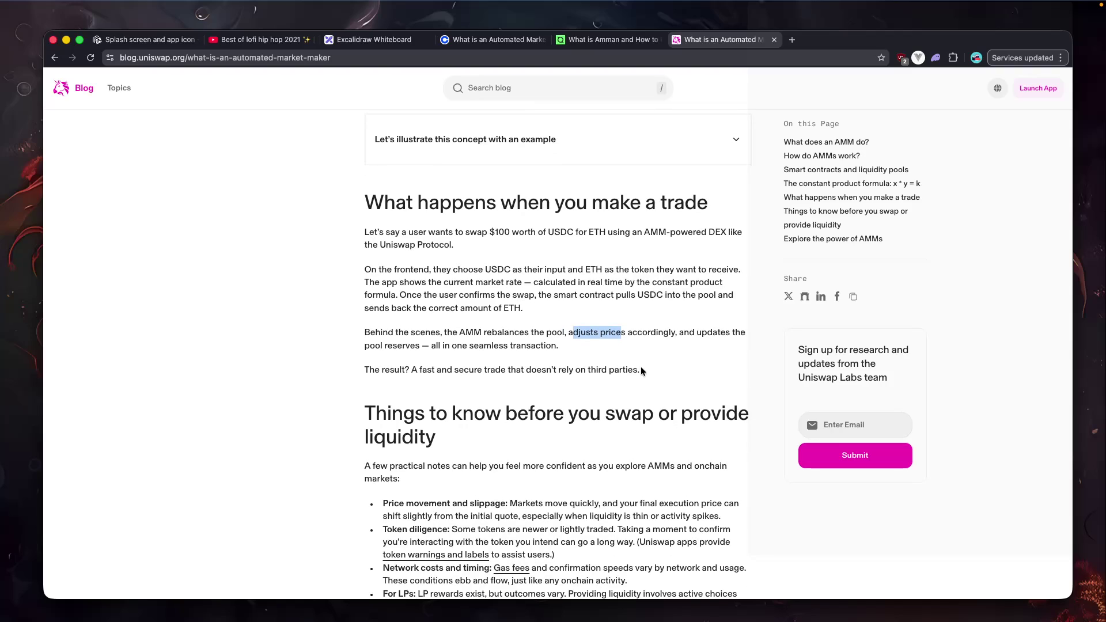
scroll(642, 370, down, 3)
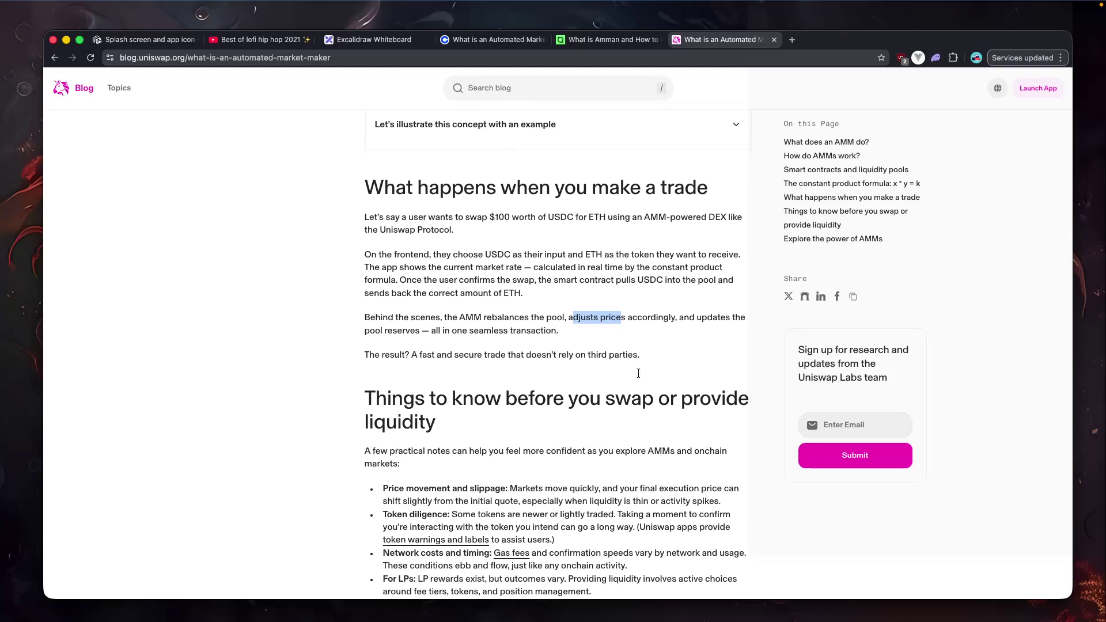
scroll(583, 370, down, 5)
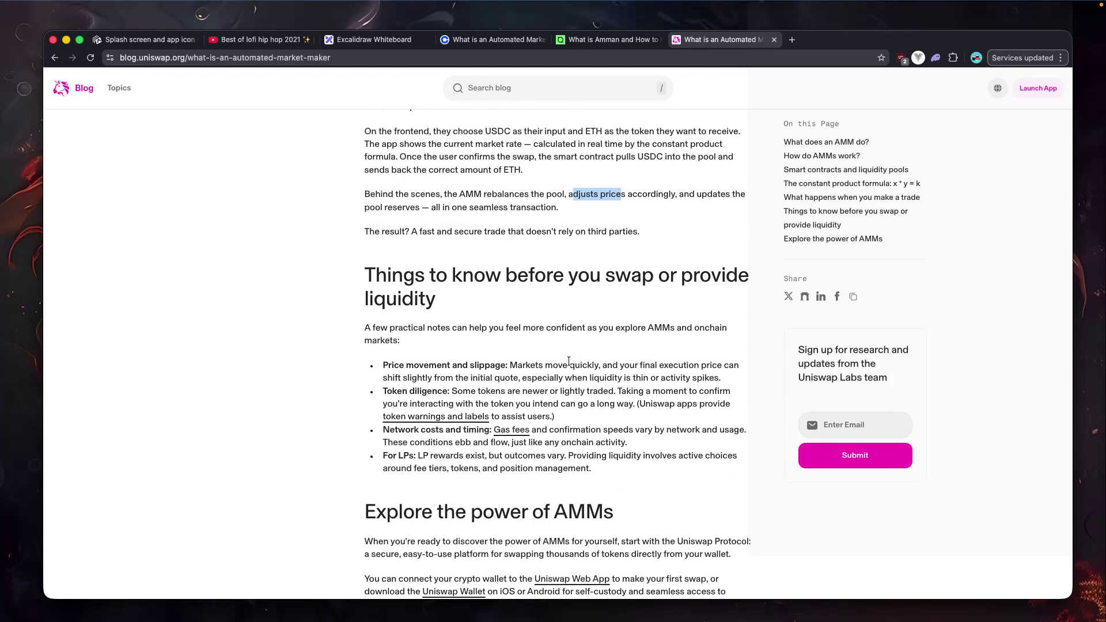
drag(365, 327, 611, 340)
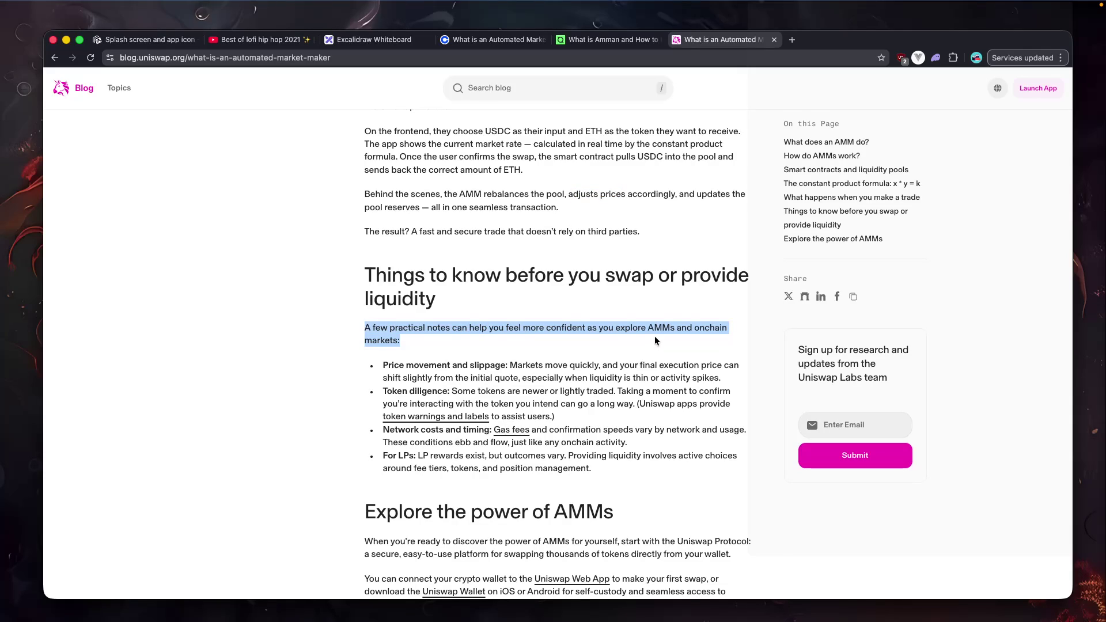
scroll(611, 344, down, 1)
drag(383, 350, 498, 352)
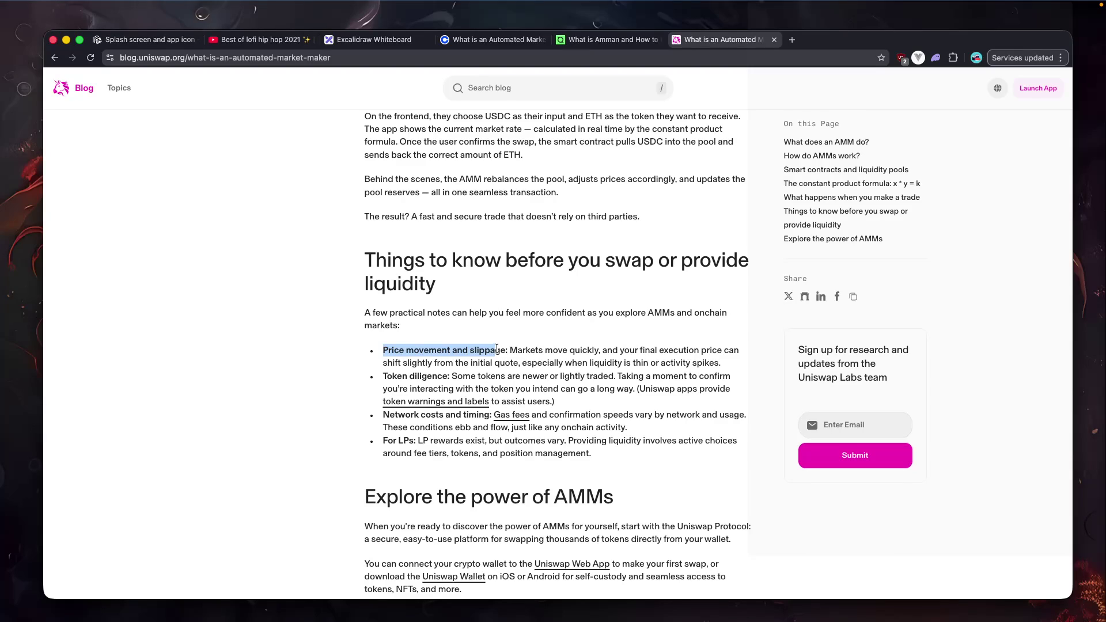
click(454, 363)
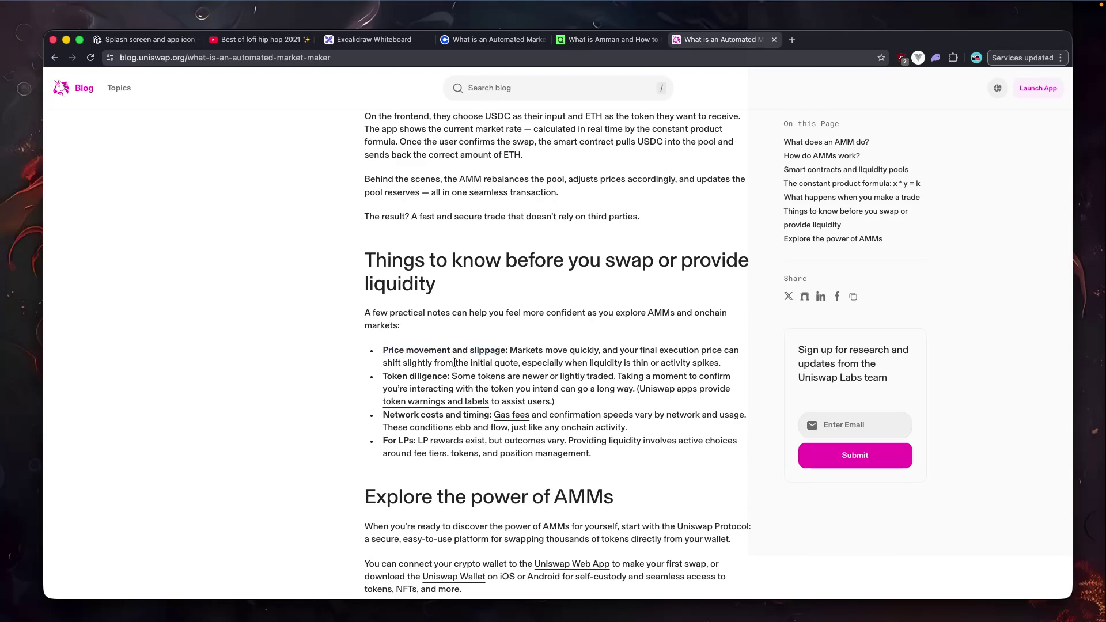
drag(532, 363, 588, 367)
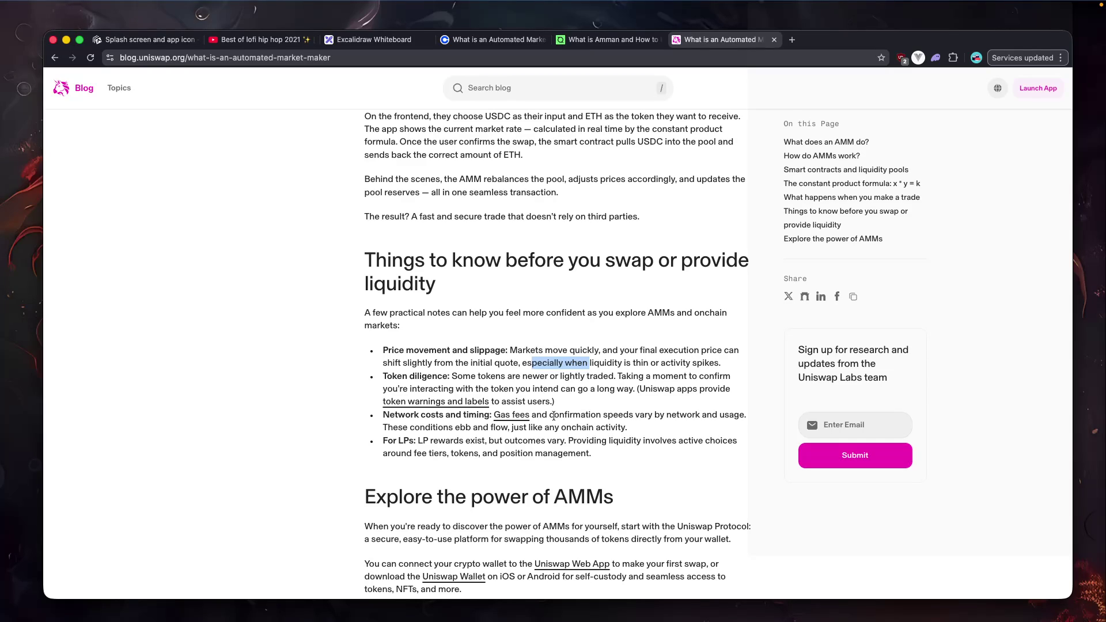
drag(553, 416, 627, 428)
click(657, 425)
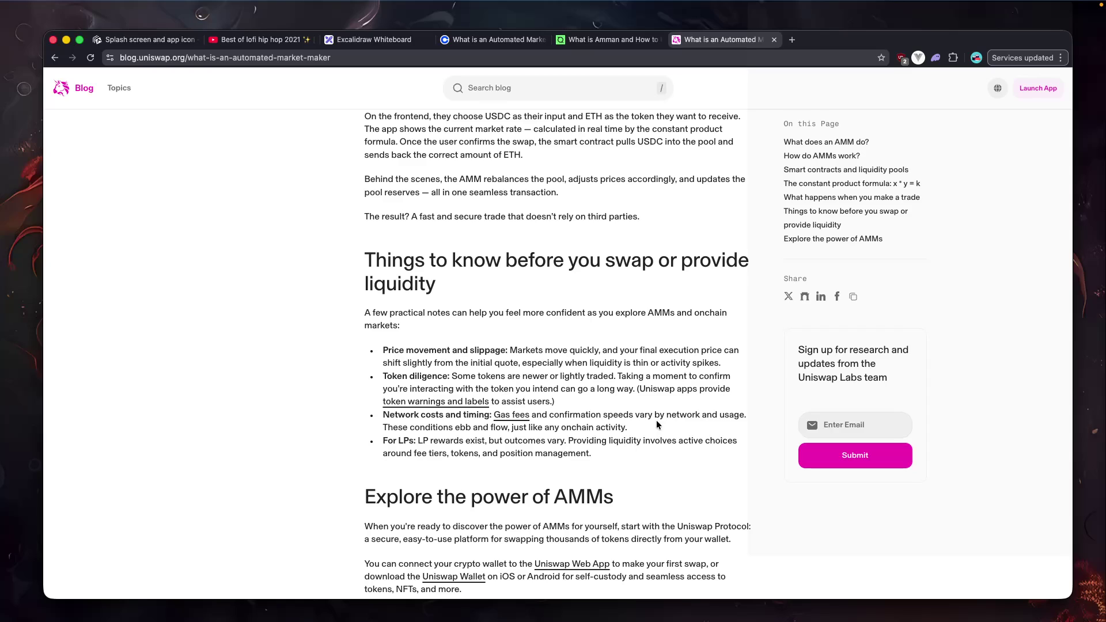
scroll(527, 425, down, 1)
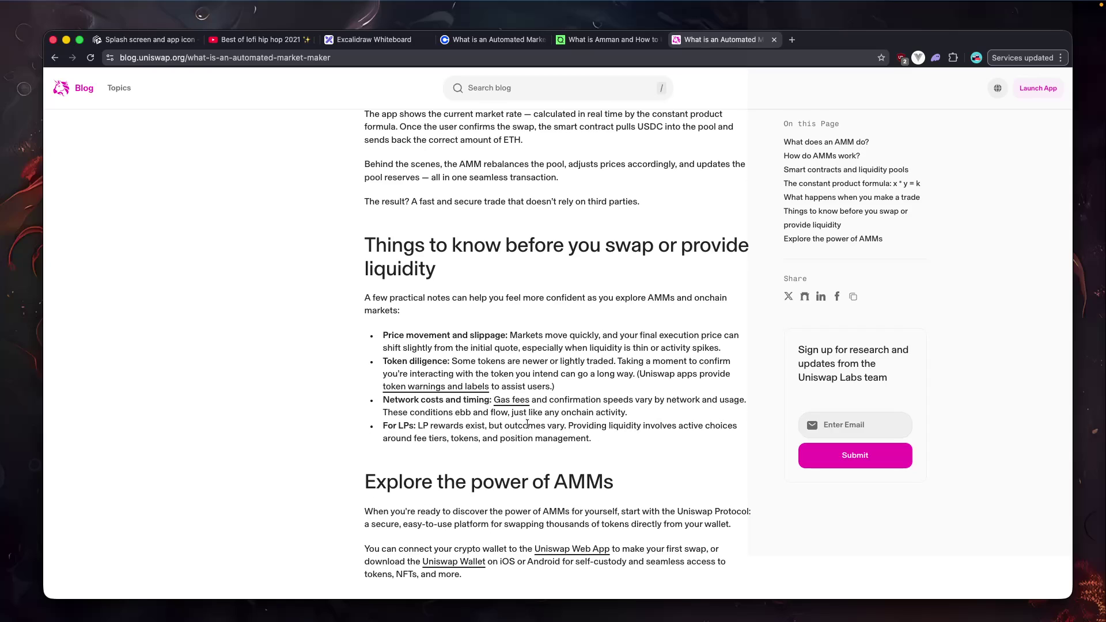
Read the gas fees and LP rewards notes to the article's end, then jump back to its top.
scroll(527, 425, down, 2)
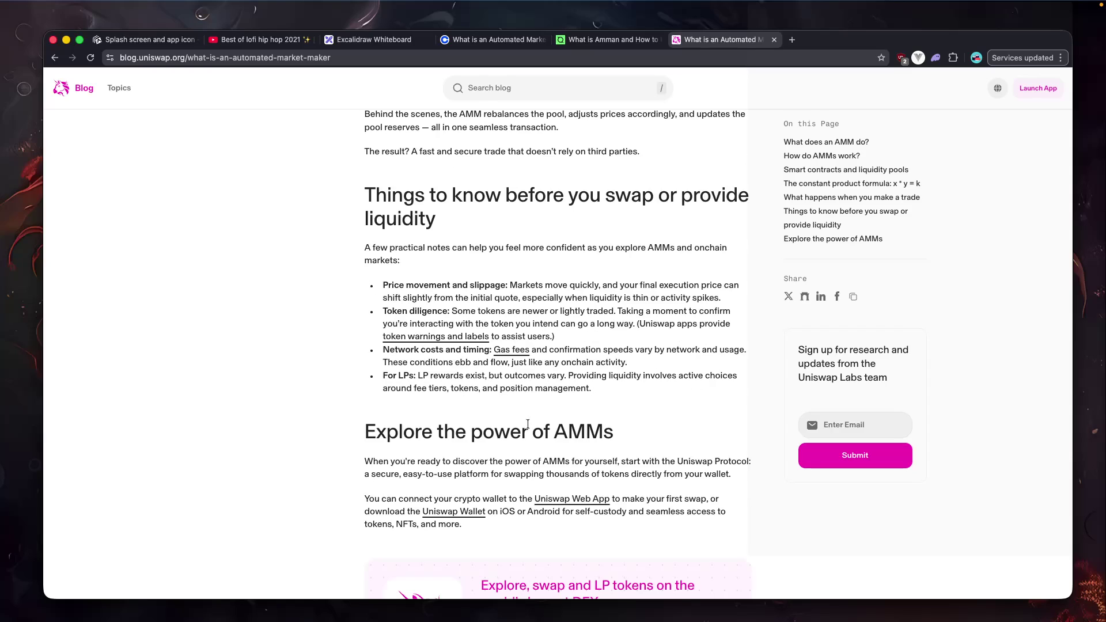
drag(405, 351, 483, 352)
mouse_move(468, 350)
mouse_down()
mouse_move(718, 349)
mouse_move(442, 349)
mouse_move(411, 367)
mouse_move(627, 363)
mouse_up()
click(646, 352)
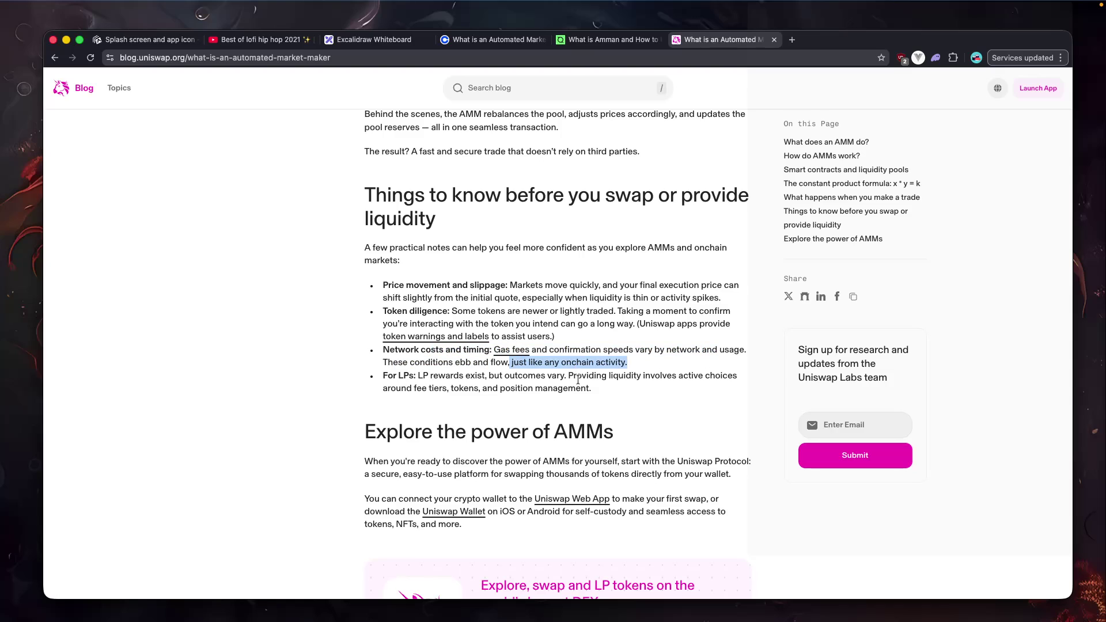
click(578, 381)
scroll(487, 388, down, 2)
drag(419, 297, 555, 300)
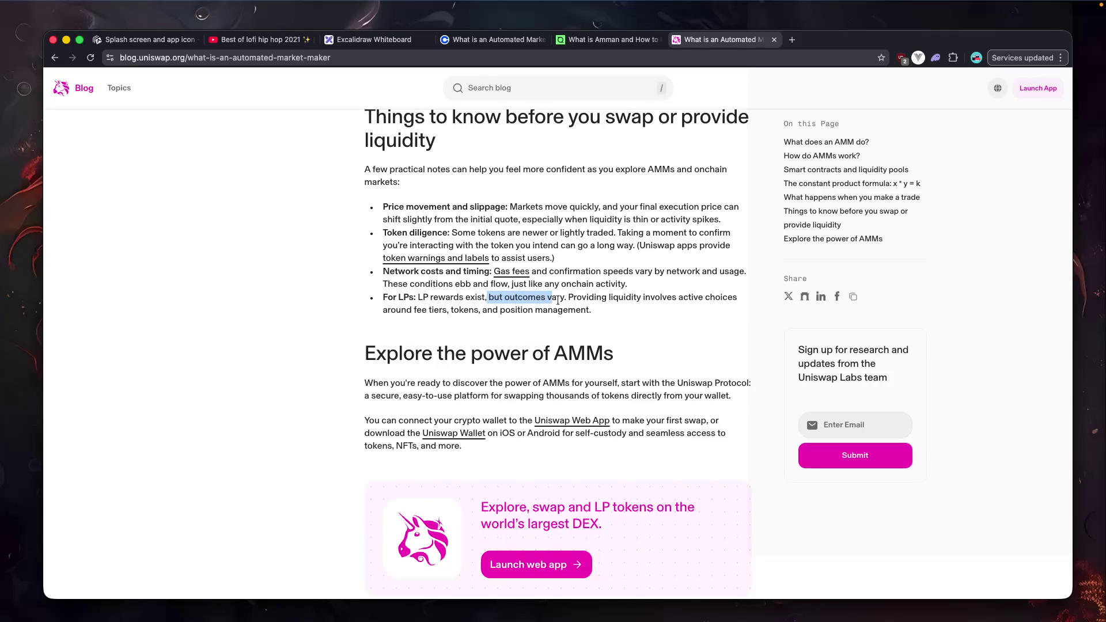
click(556, 301)
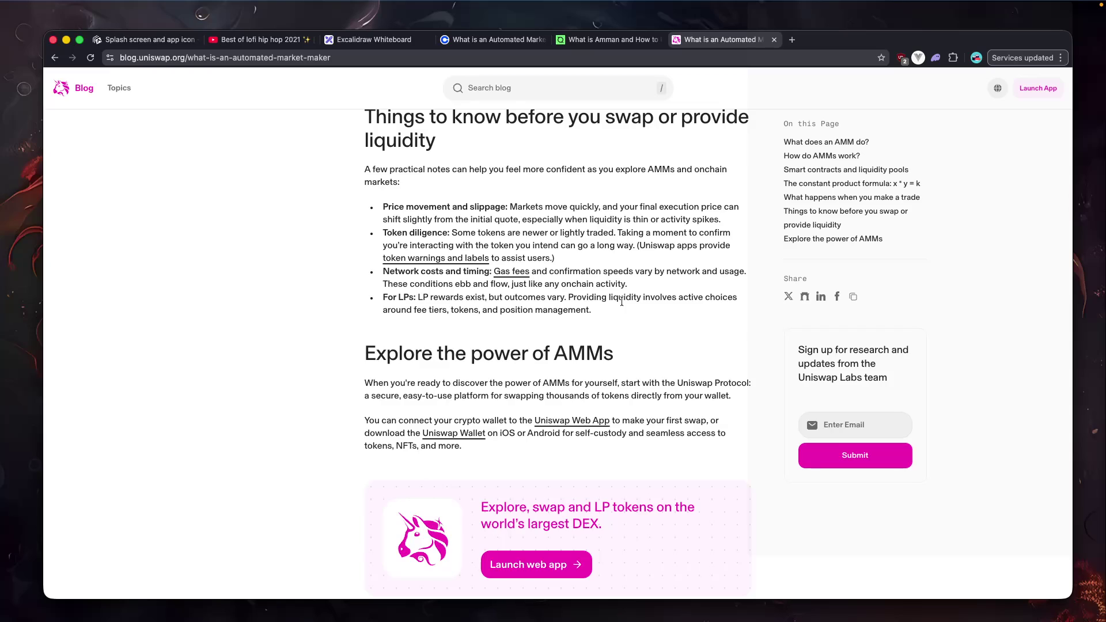
scroll(629, 340, down, 4)
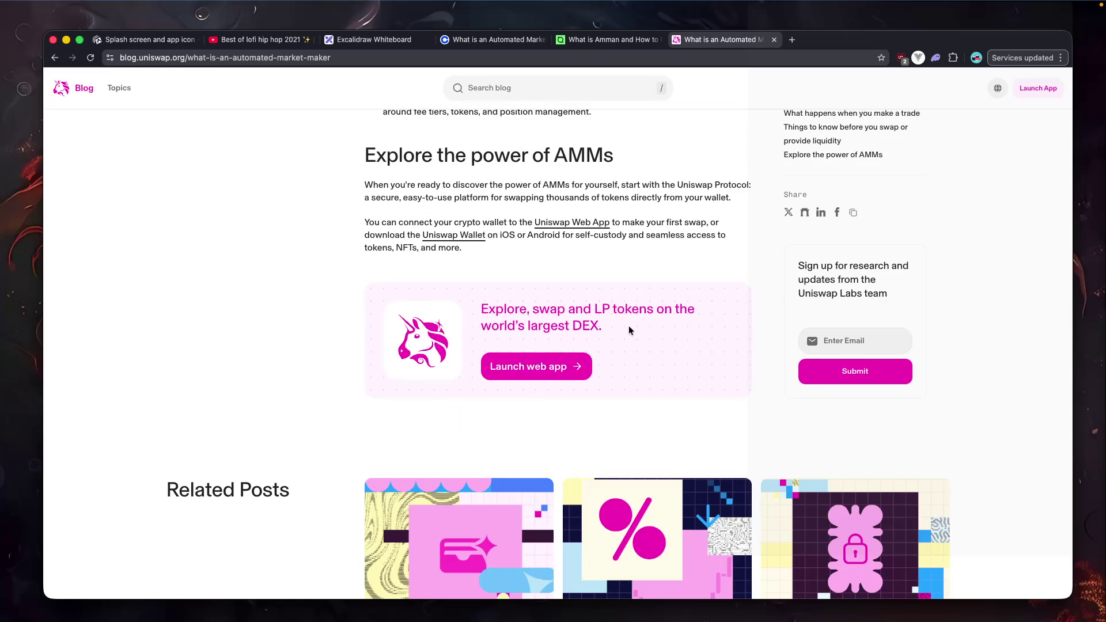
key(Home)
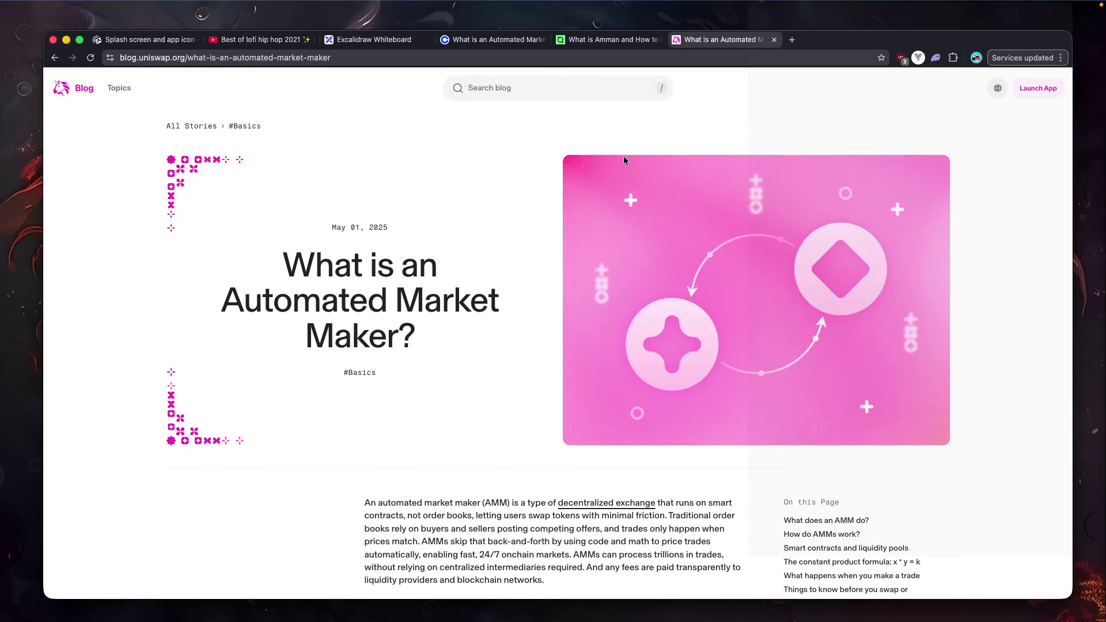
Select the Uniswap article's URL and switch back to the Obsidian AMM note.
click(413, 52)
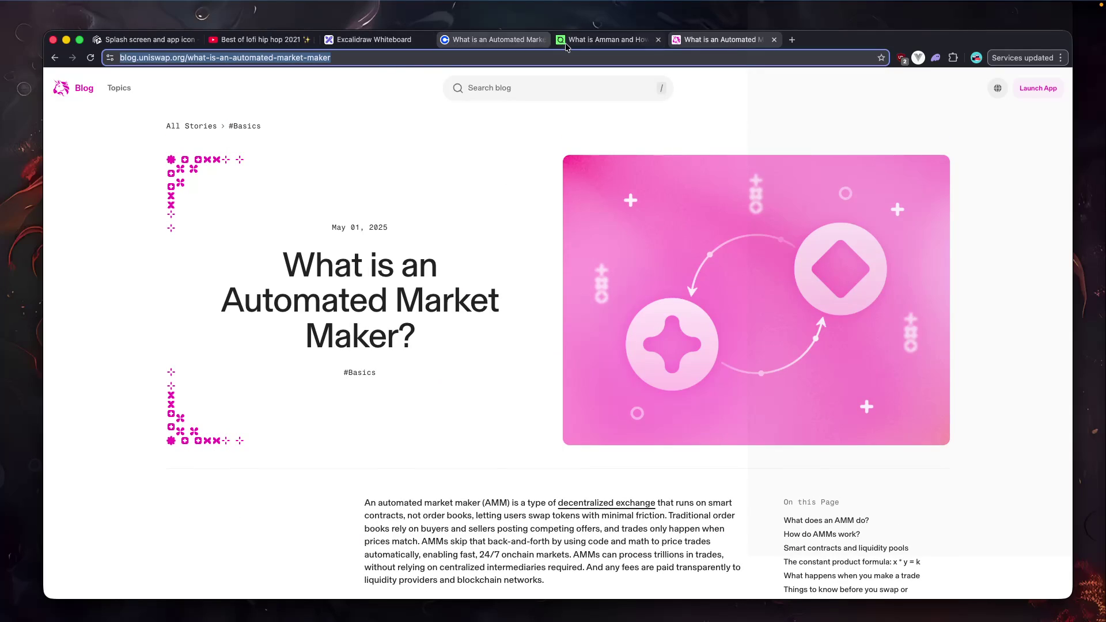
key(super+Tab)
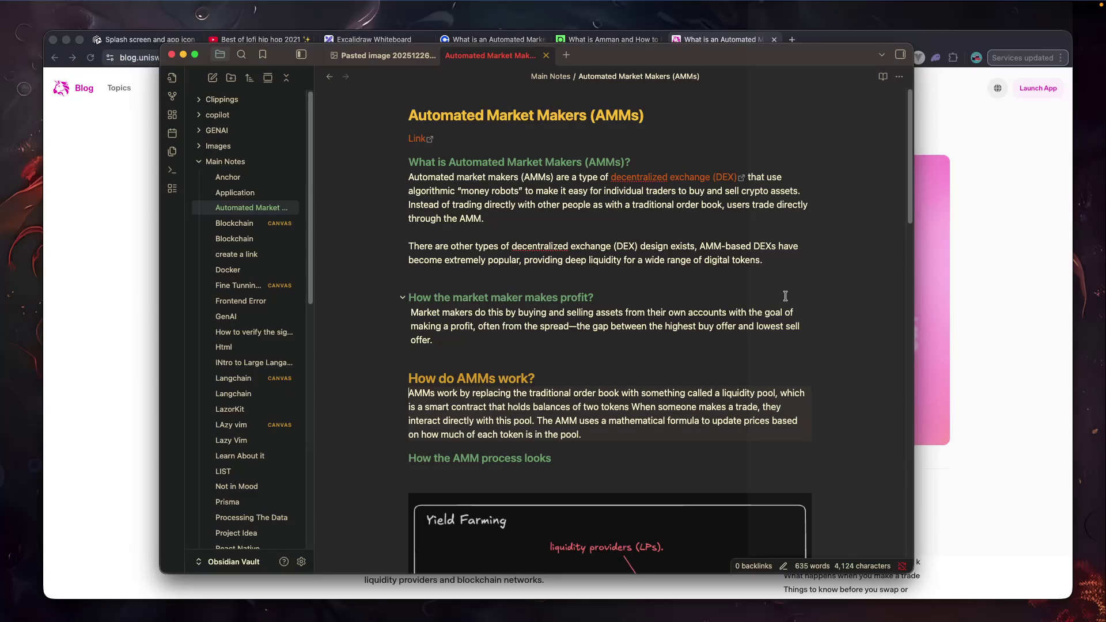
From Perplexity's AMM learning path, open the 'Constant Product AMM Math | DeFi' YouTube video.
key(super+Tab)
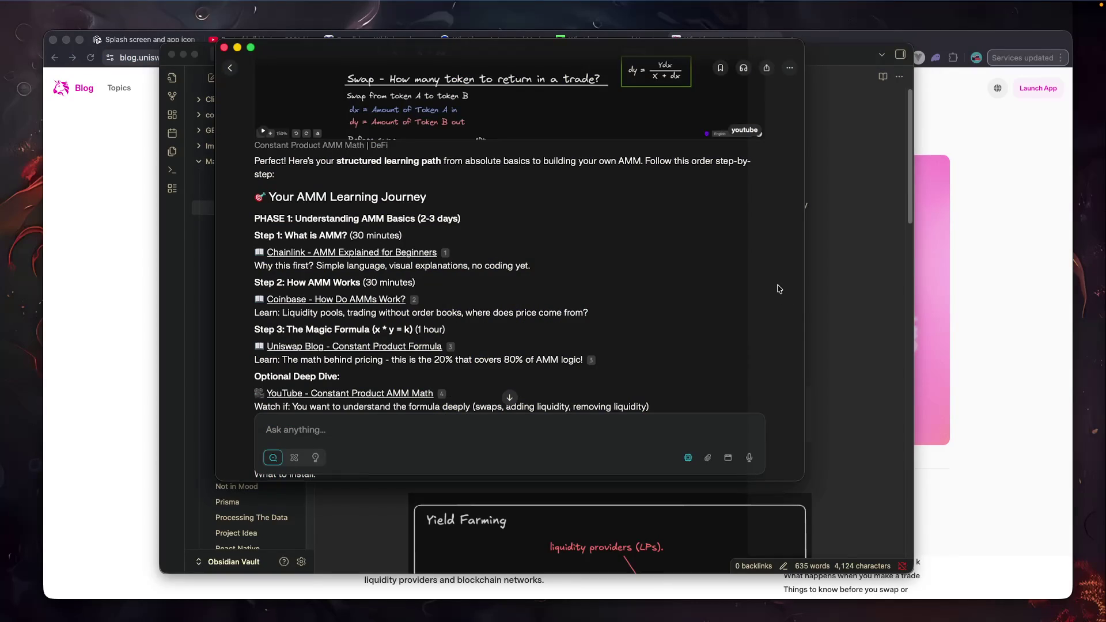
scroll(354, 356, down, 2)
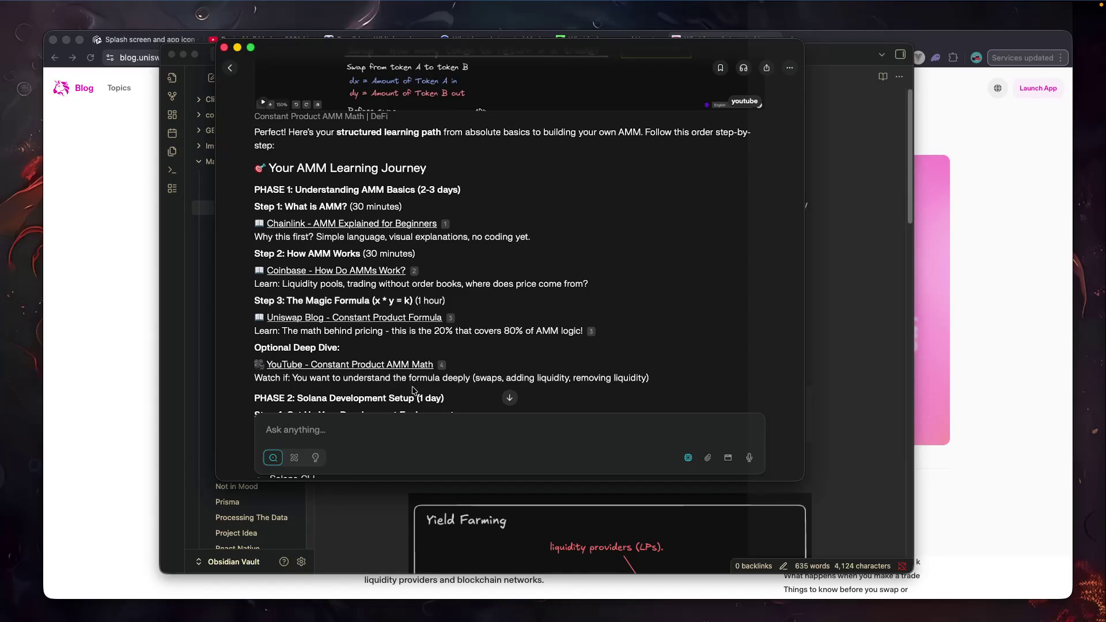
right_click(399, 366)
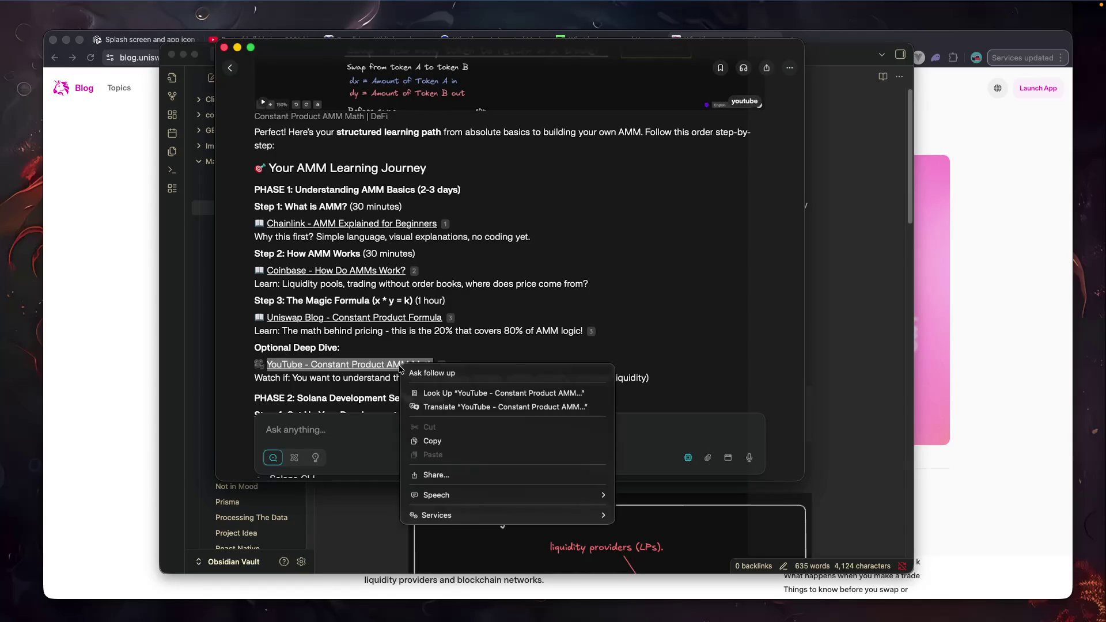
click(363, 364)
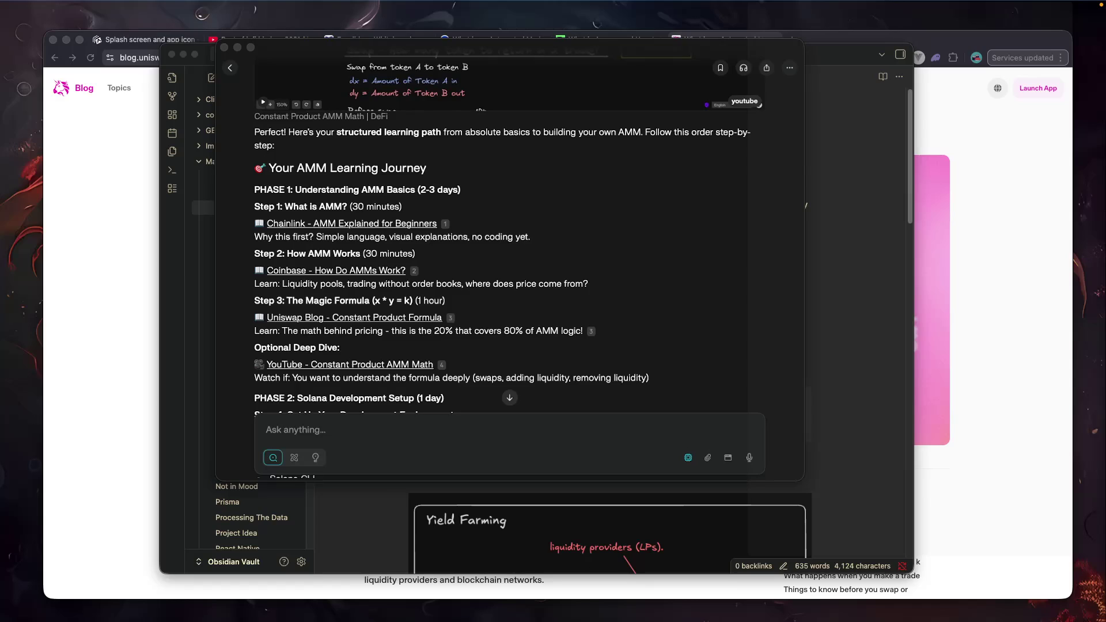
click(744, 101)
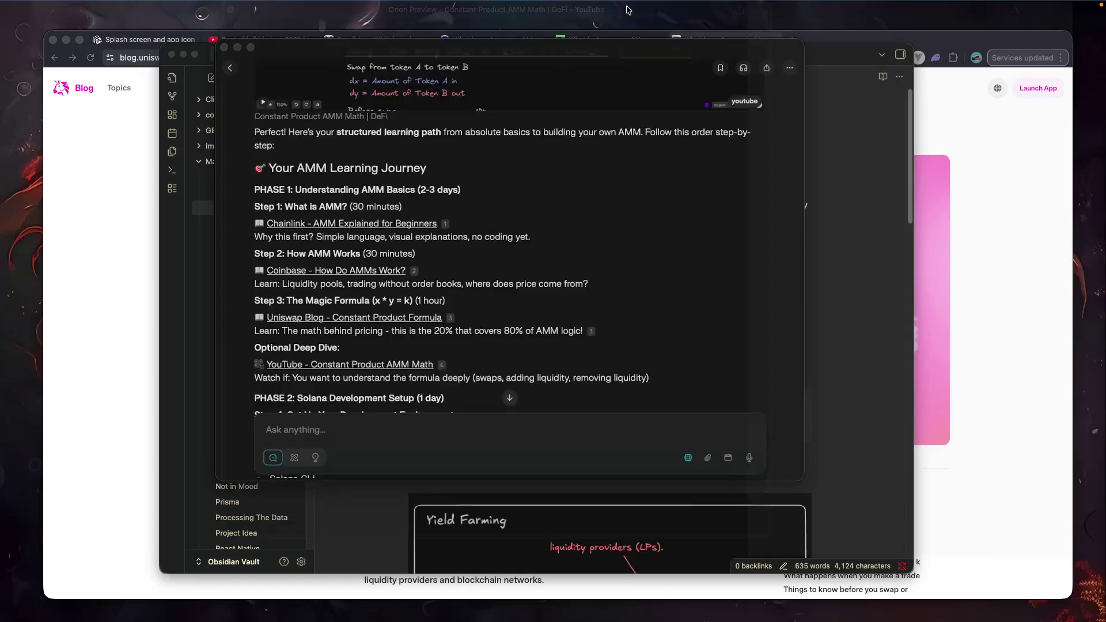
click(348, 272)
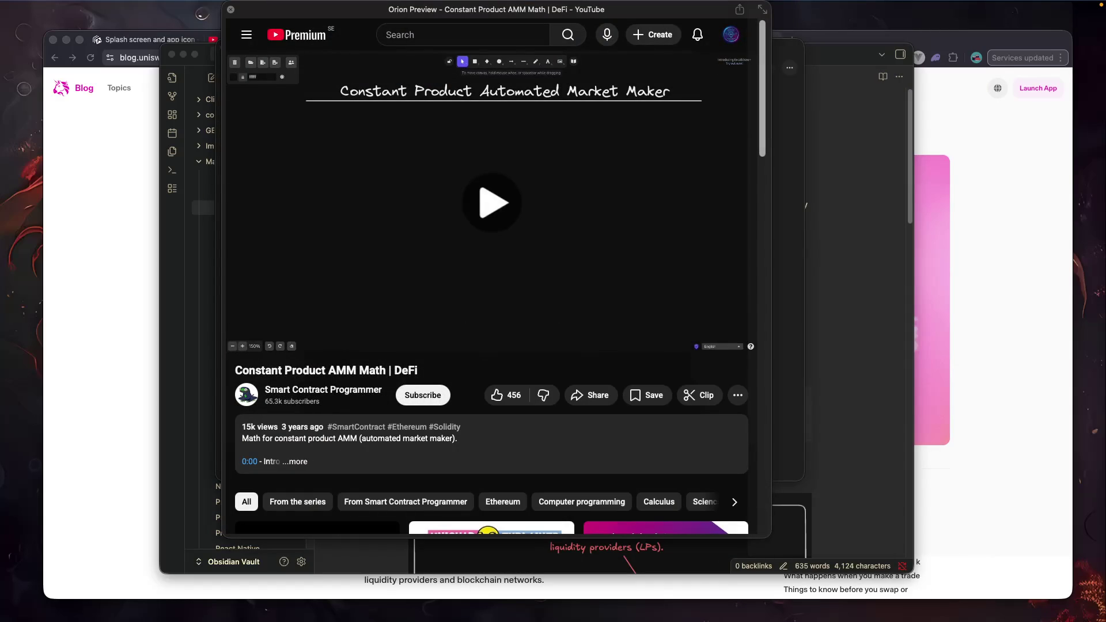
Open the embedded Constant Product AMM Math video, start playback and make it full screen.
key(Escape)
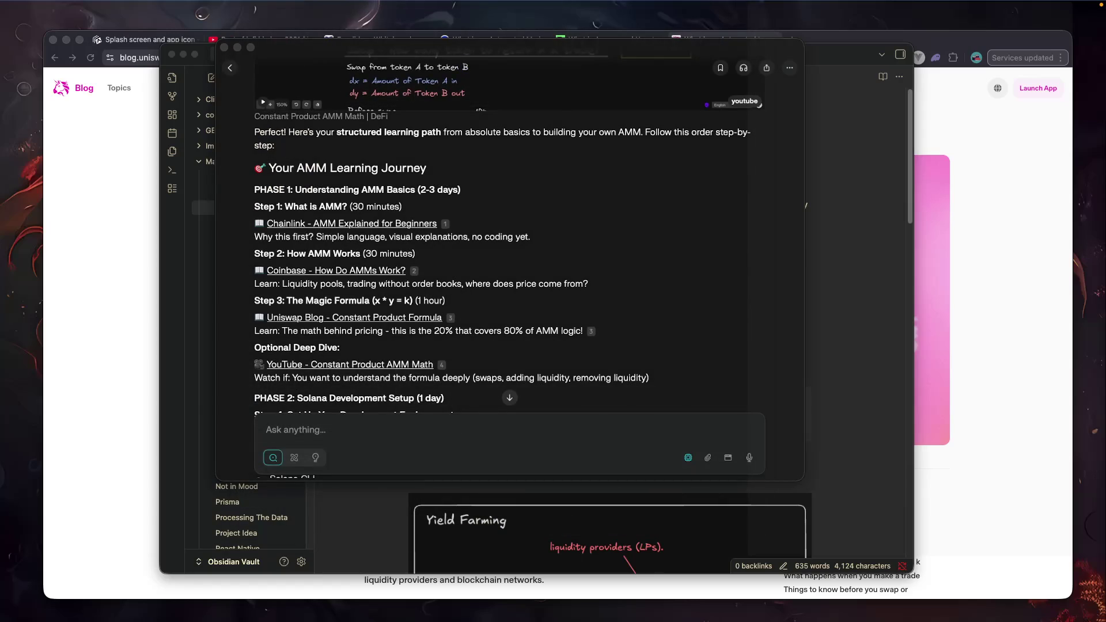
scroll(573, 173, up, 5)
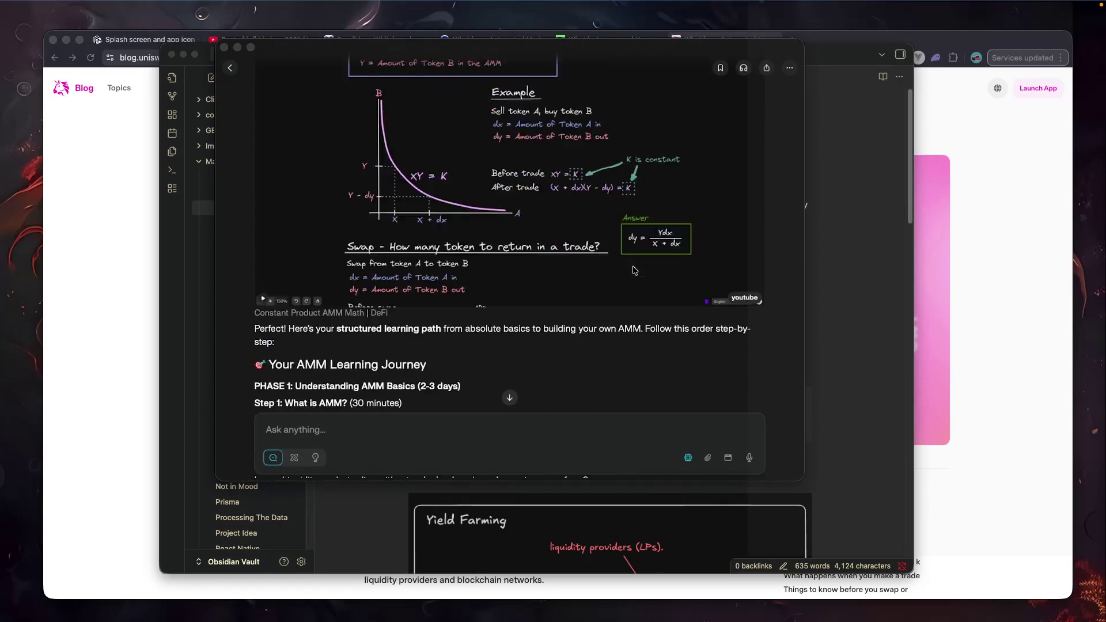
click(386, 278)
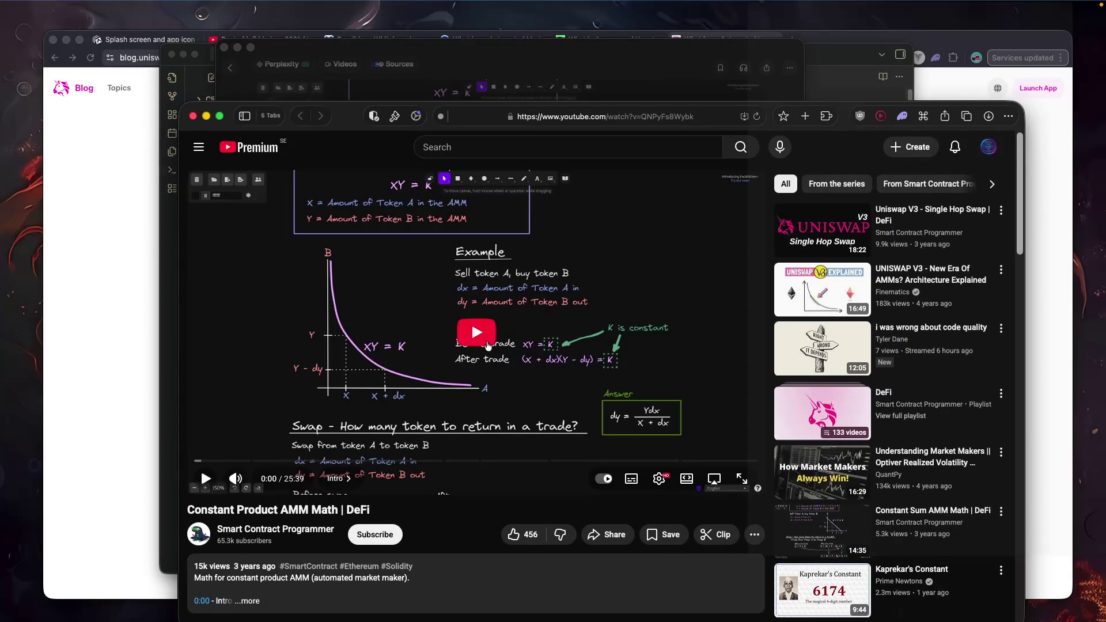
click(483, 341)
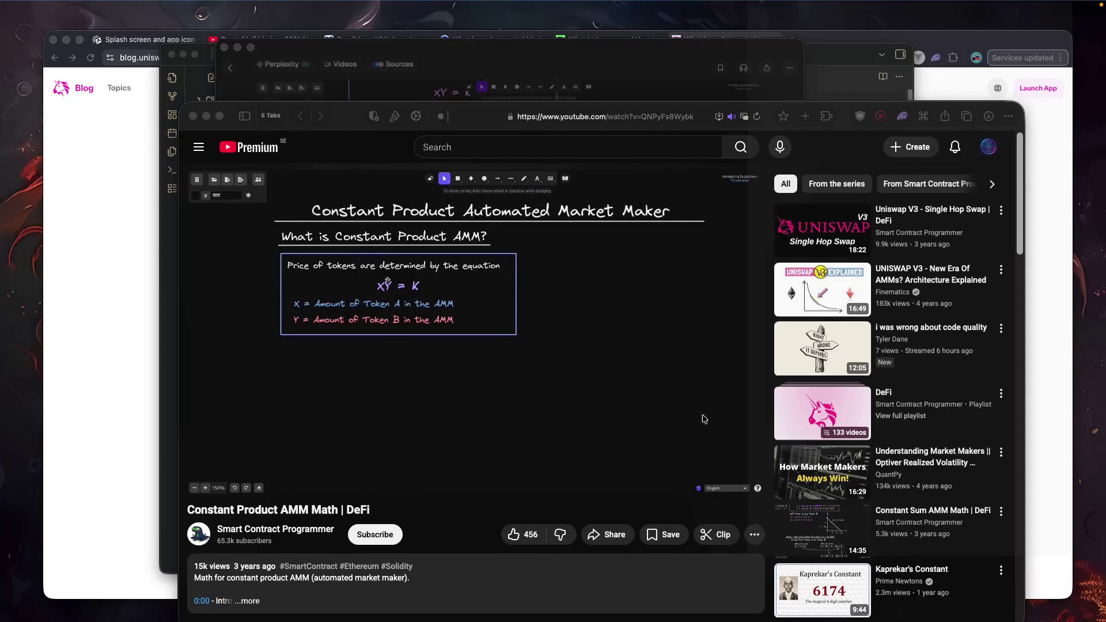
click(742, 479)
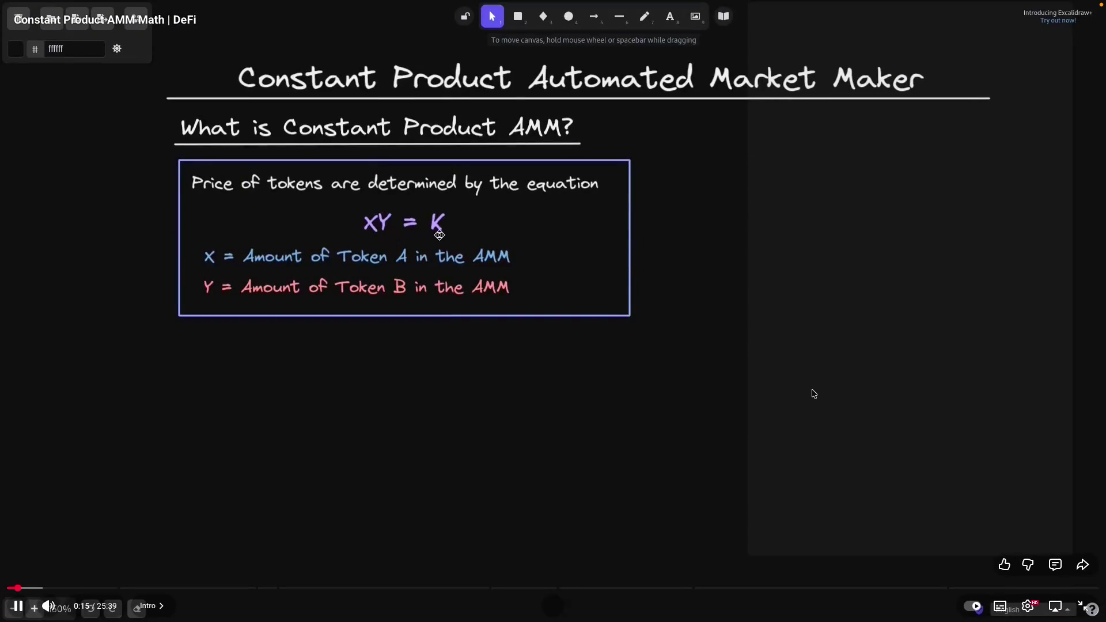
Dismiss the shortcuts list, restore full screen, and set playback speed to 1.25x.
key(shift+slash)
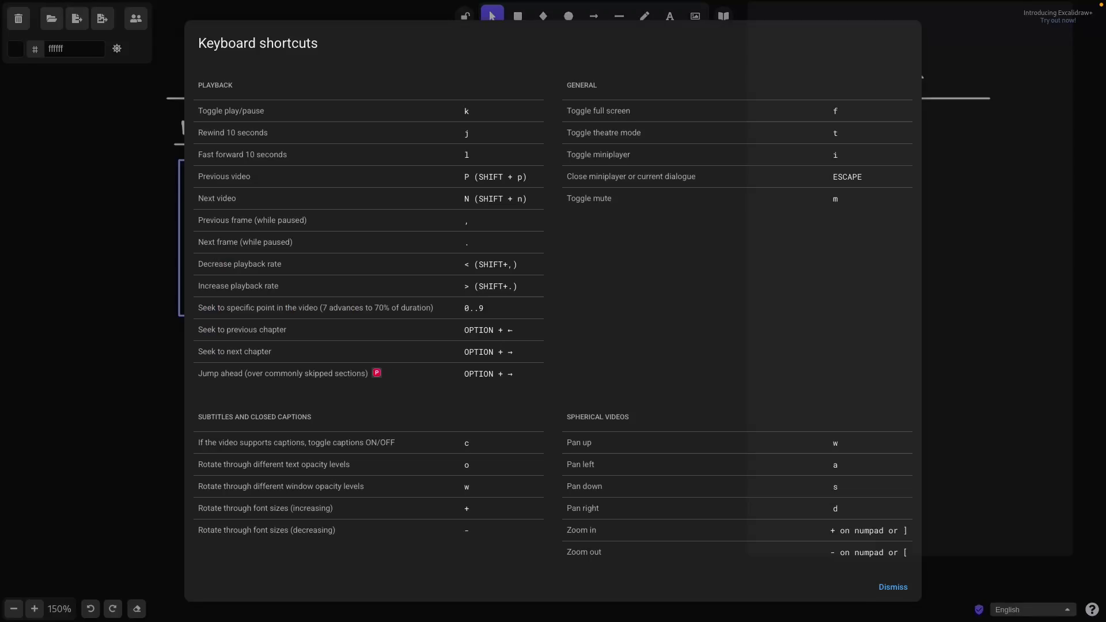
key(Escape)
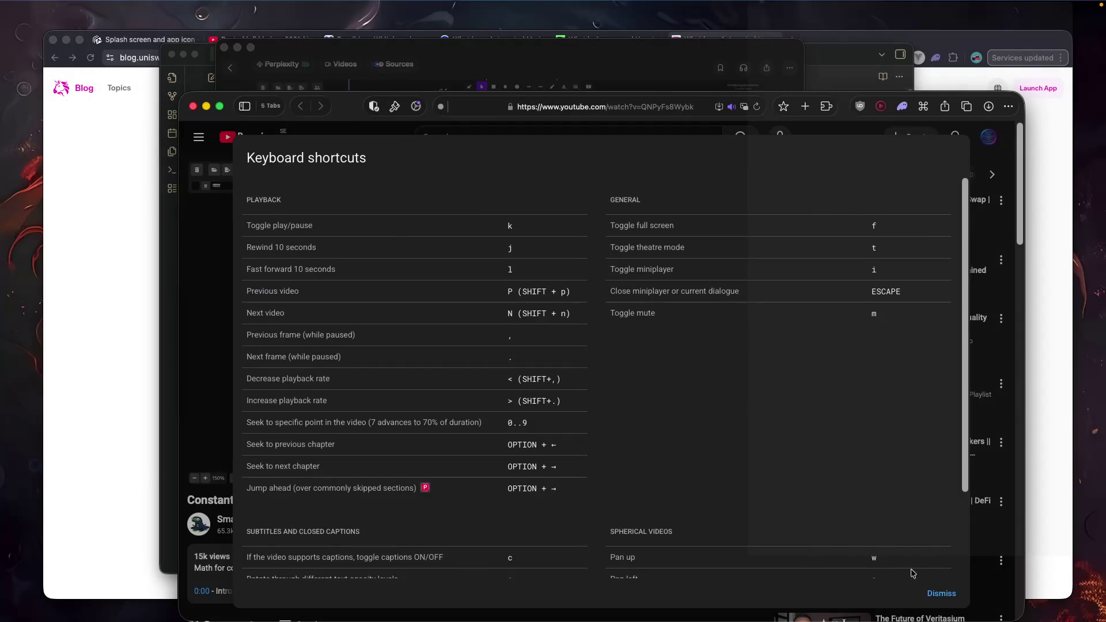
key(Escape)
double_click(689, 413)
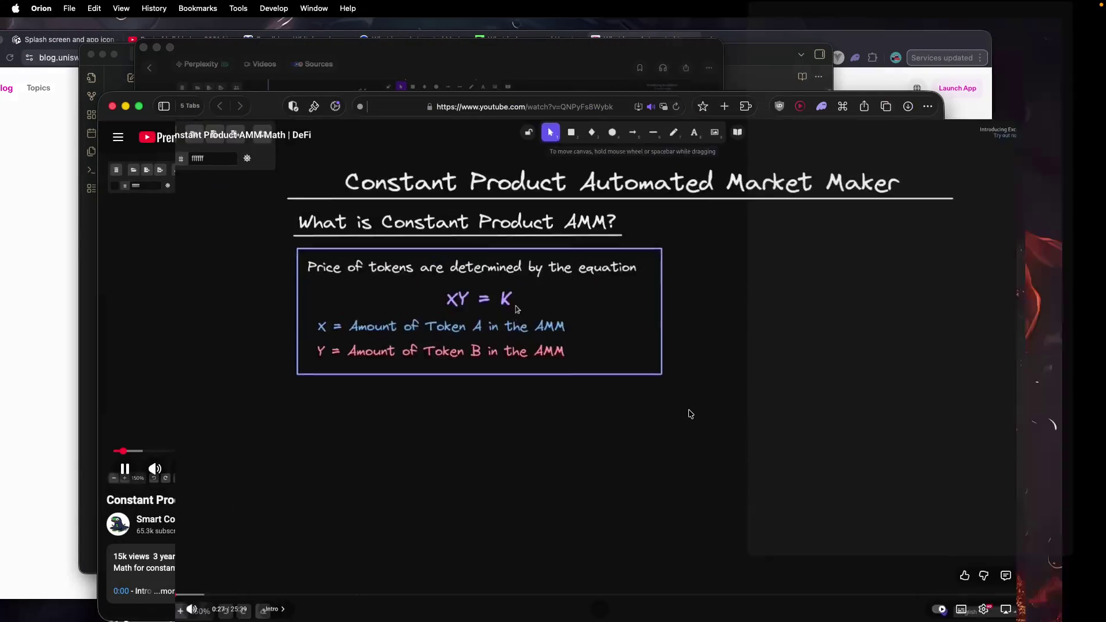
key(shift+period)
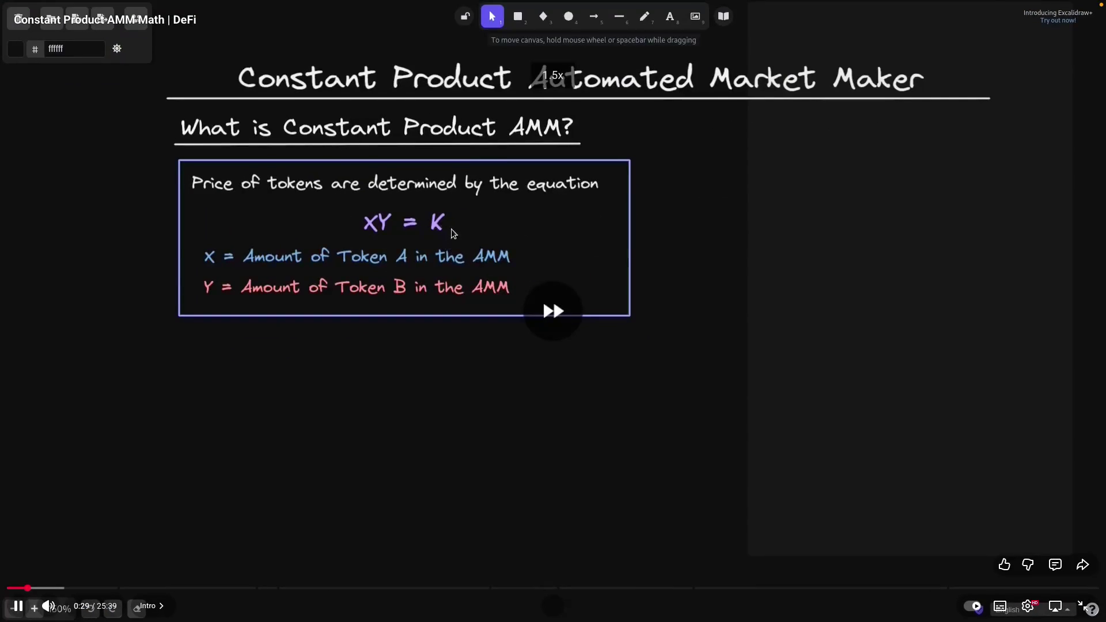
key(shift+comma)
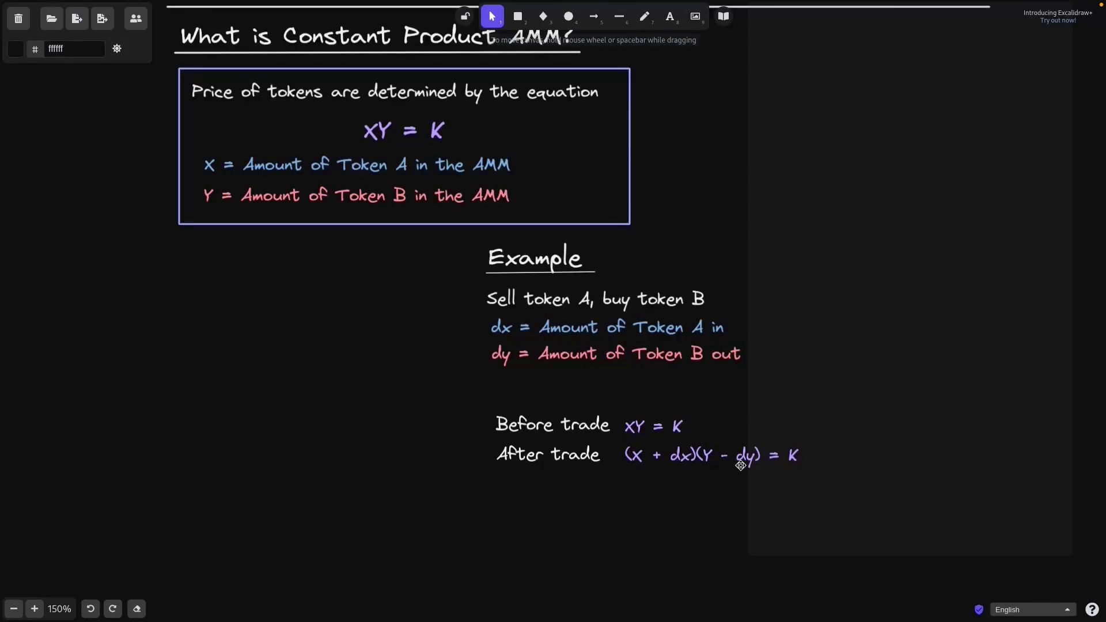
Pause and resume the video, watching until the XY = K curve with X + dx and Y - dy appears.
mouse_move(679, 410)
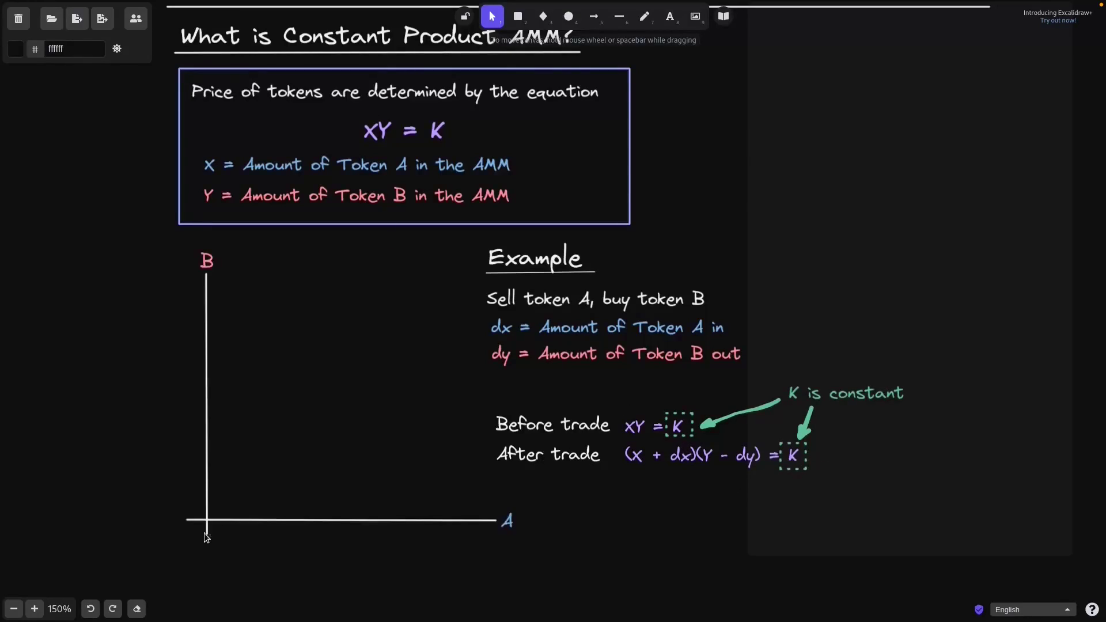
click(501, 262)
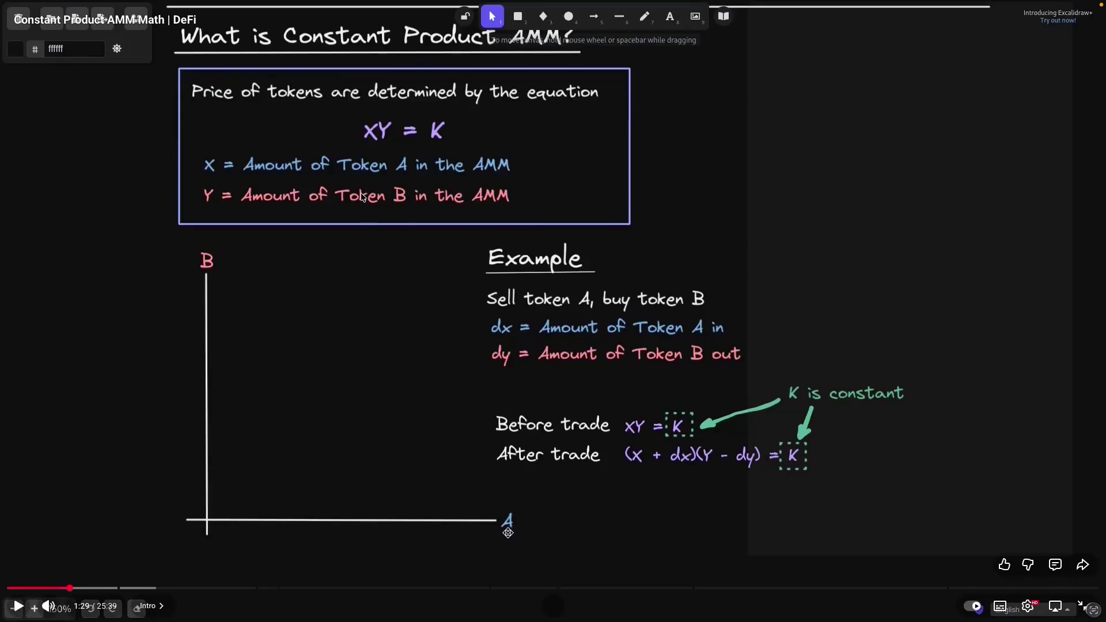
click(515, 232)
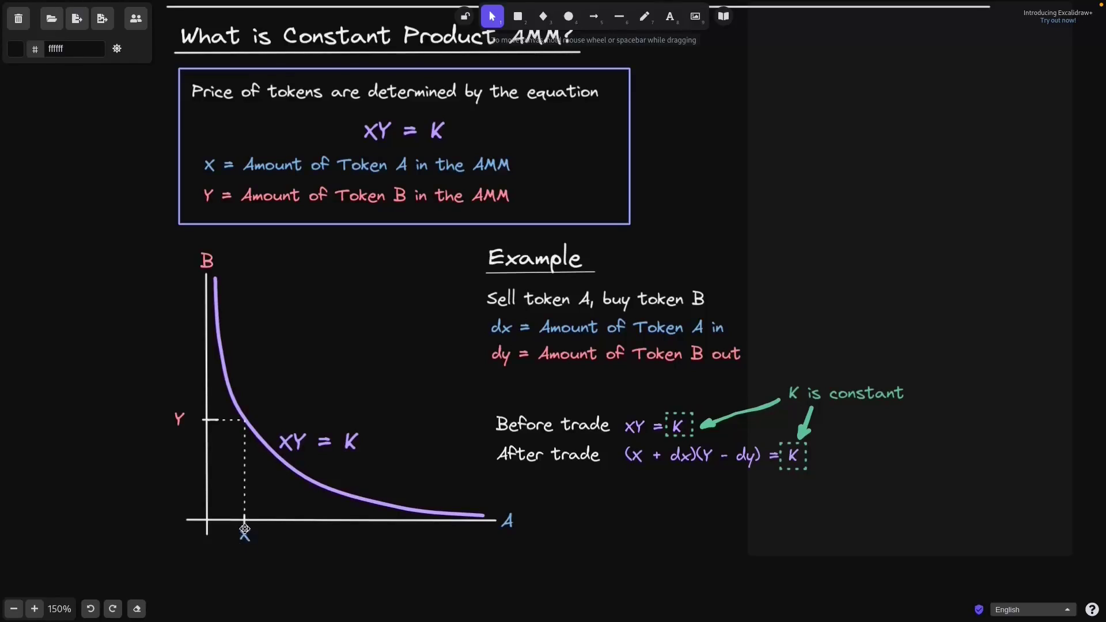
mouse_move(678, 221)
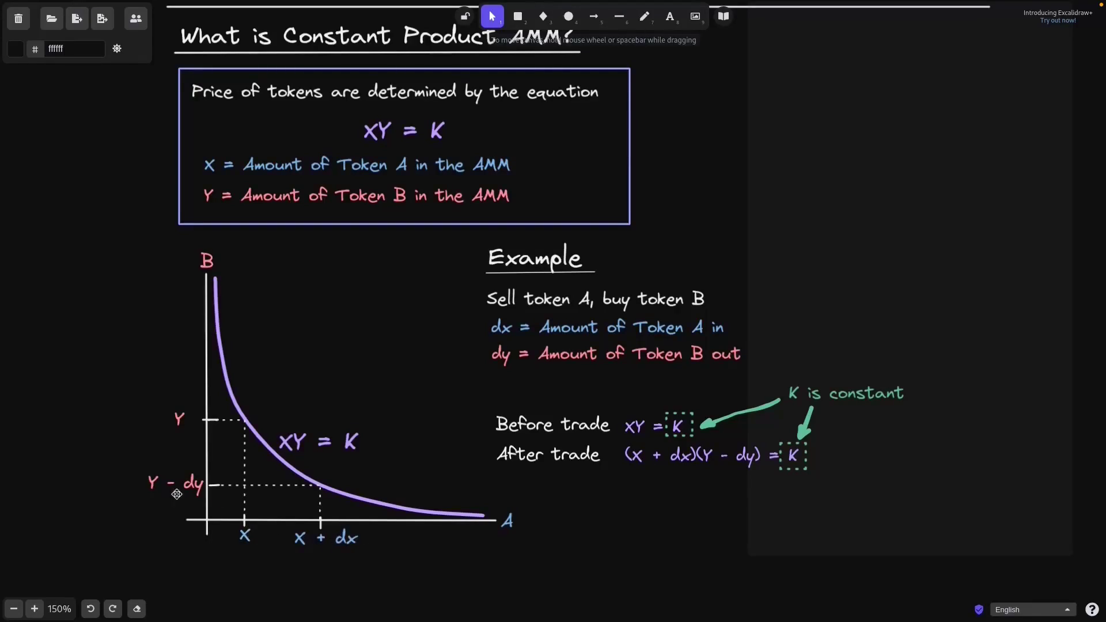
Keep watching the video past the dx/dy graph to the 'Swap - How many token to return in a trade?' slide.
scroll(242, 464, down, 10)
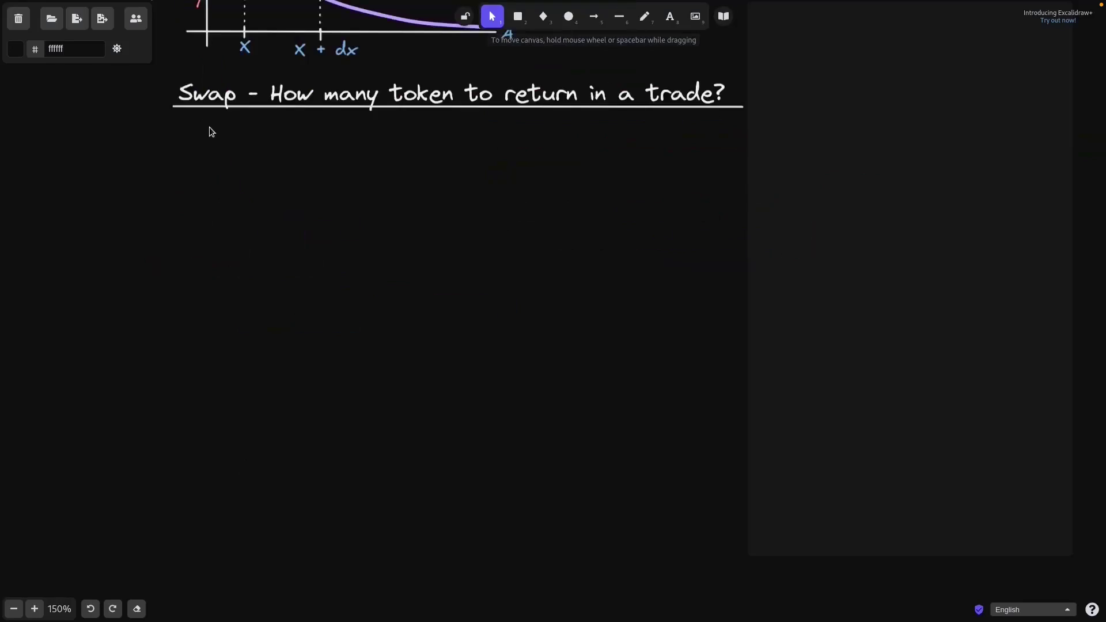
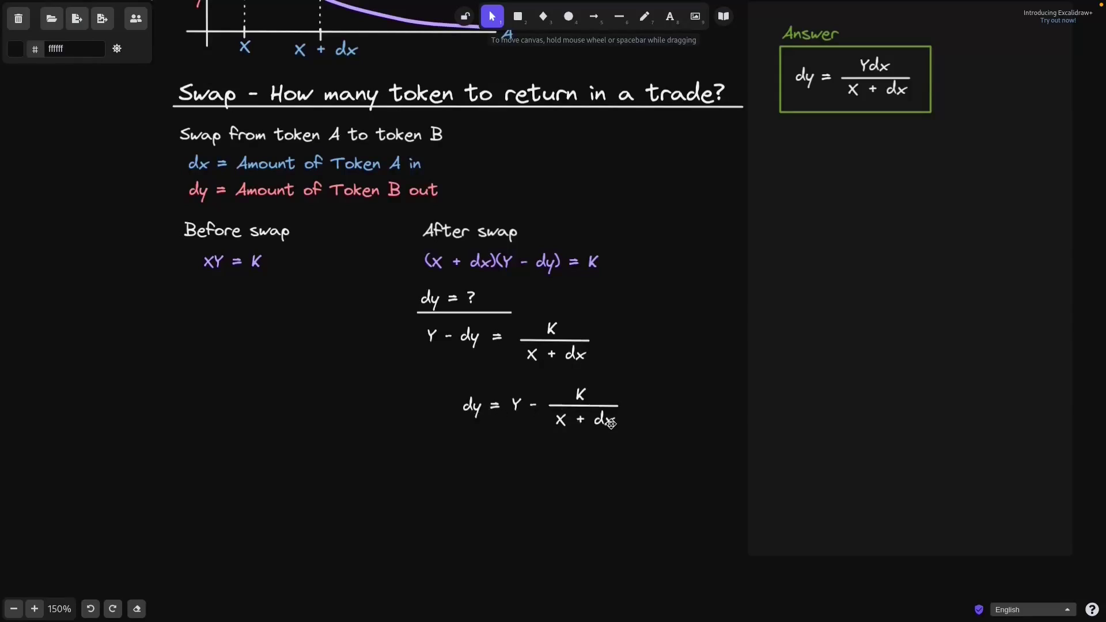
Play the lesson as K becomes XY and the YX and XY terms are struck out in red.
click(517, 414)
click(355, 407)
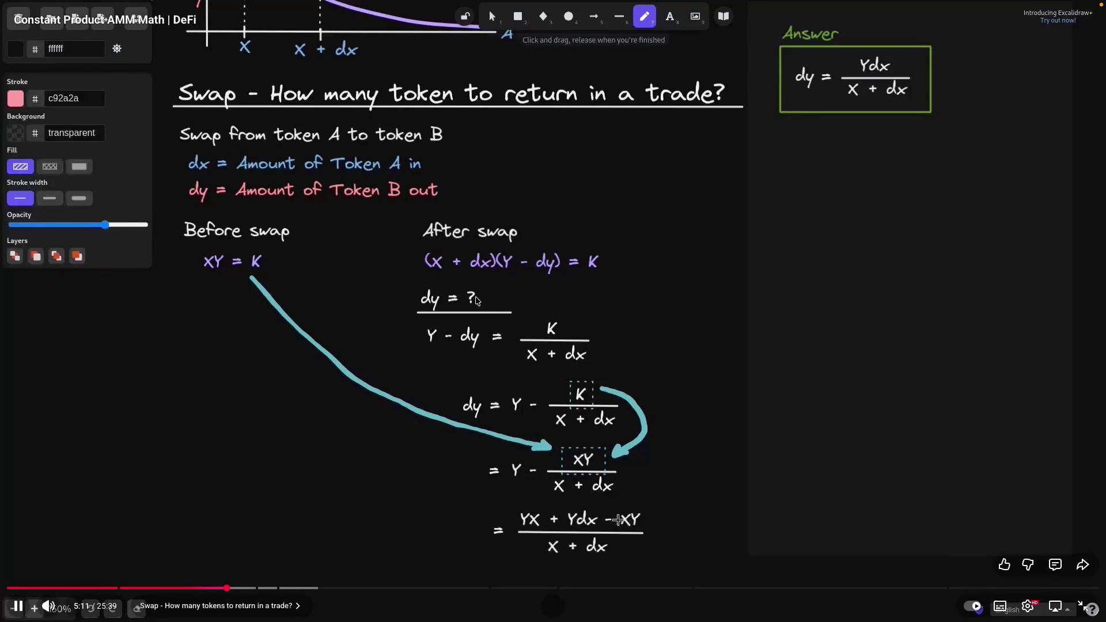
right_click(476, 300)
click(396, 318)
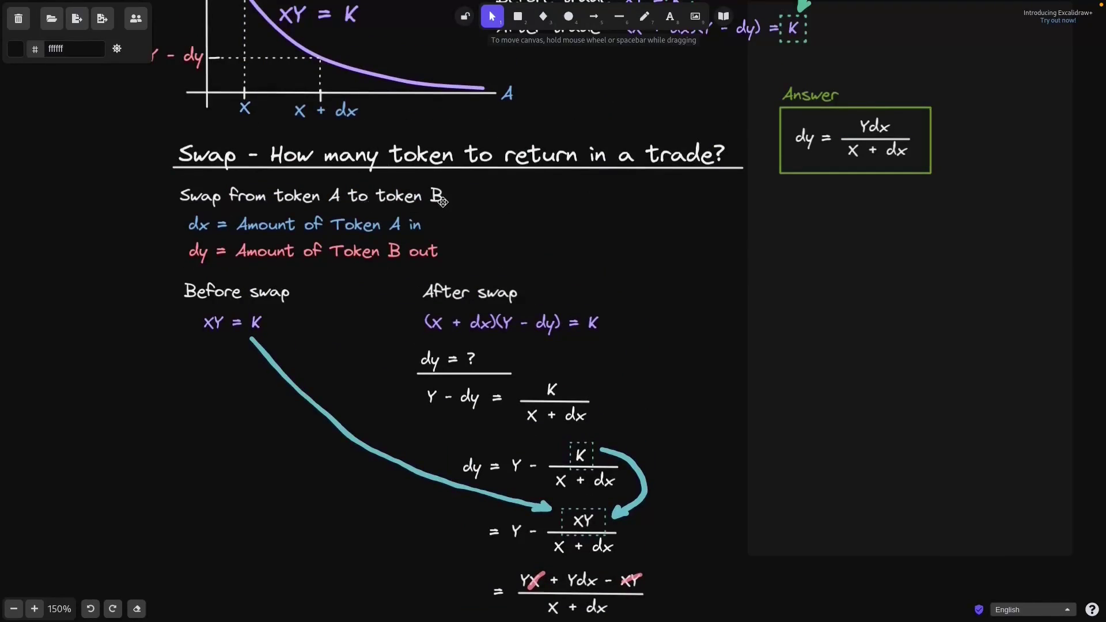
Let the lesson reach the Add liquidity section with its green answer s = (dx/X)T = (dy/Y)T.
mouse_move(794, 161)
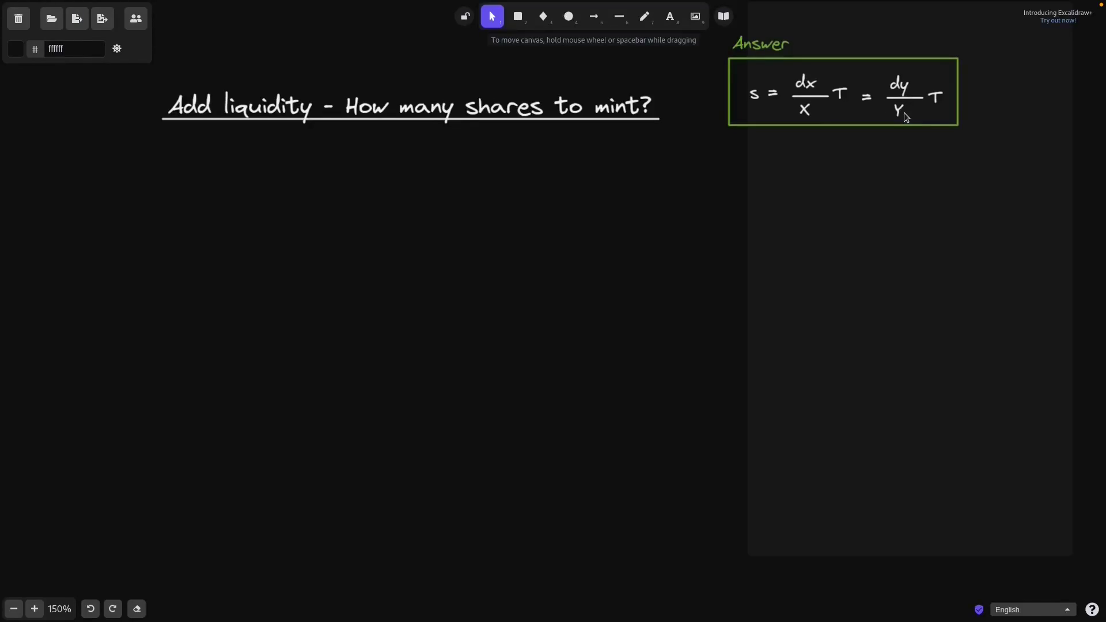
Rewind 20 seconds to watch XY = K and (X + dx)(Y + dy) = K' being written.
key(j)
key(j)
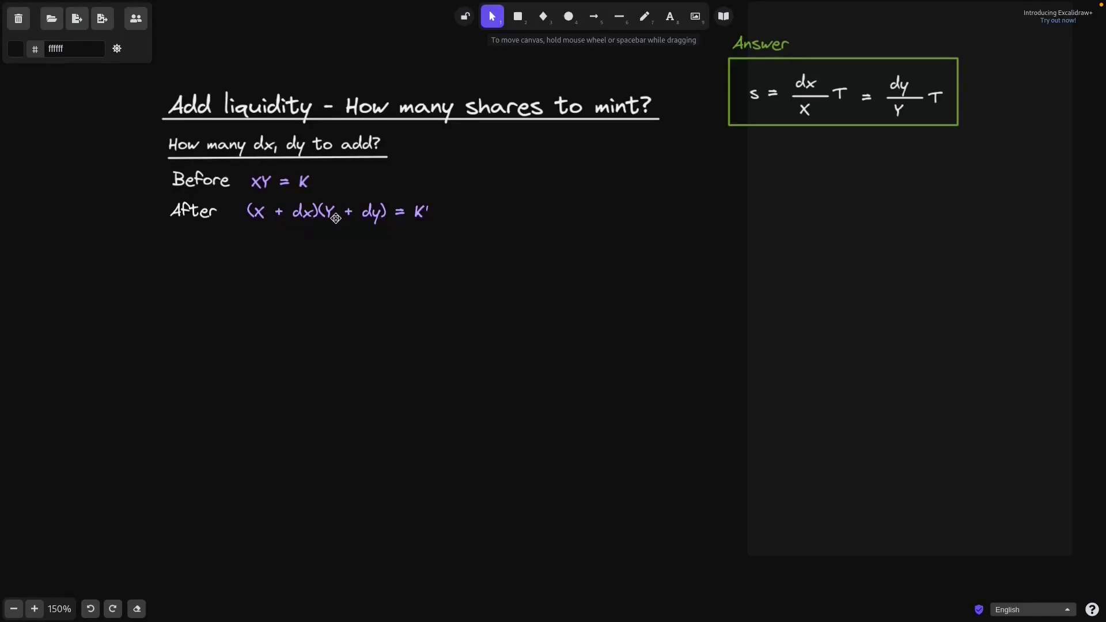
Watch dashed boxes drawn around K and K' with the note K <= K', then pause.
key(space)
key(space)
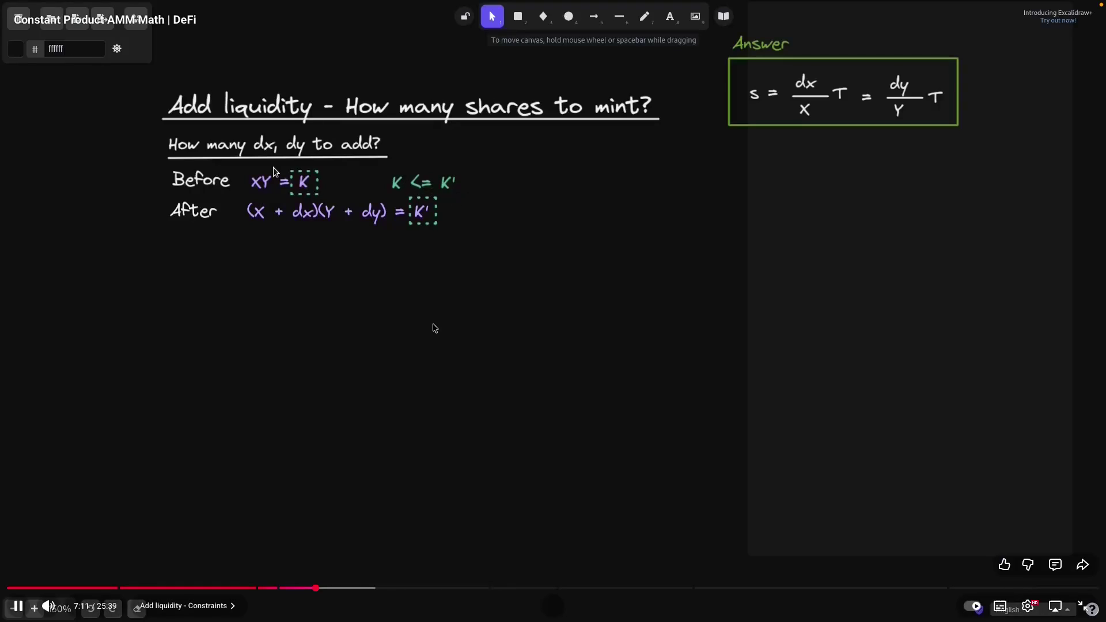
click(435, 327)
Resume the lesson through the no-price-change note, X/Y = (X + dx)/(Y + dy) and the two-curve graph.
click(438, 326)
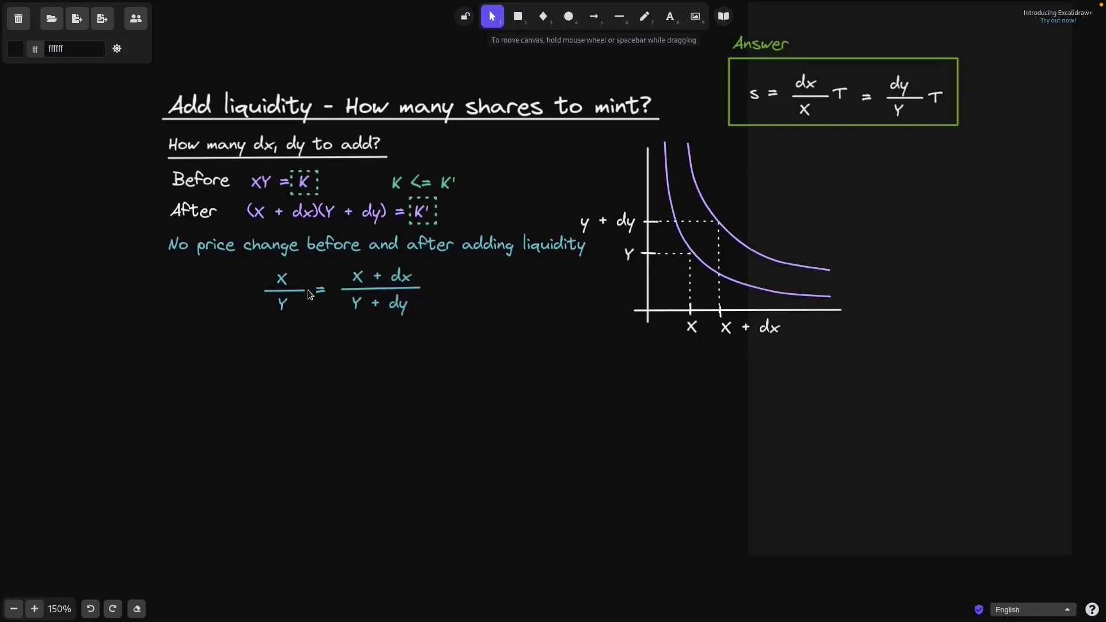
Continue the lesson as a dashed diagonal from the origin is drawn through both curves.
key(ctrl+z)
mouse_move(446, 344)
mouse_move(511, 506)
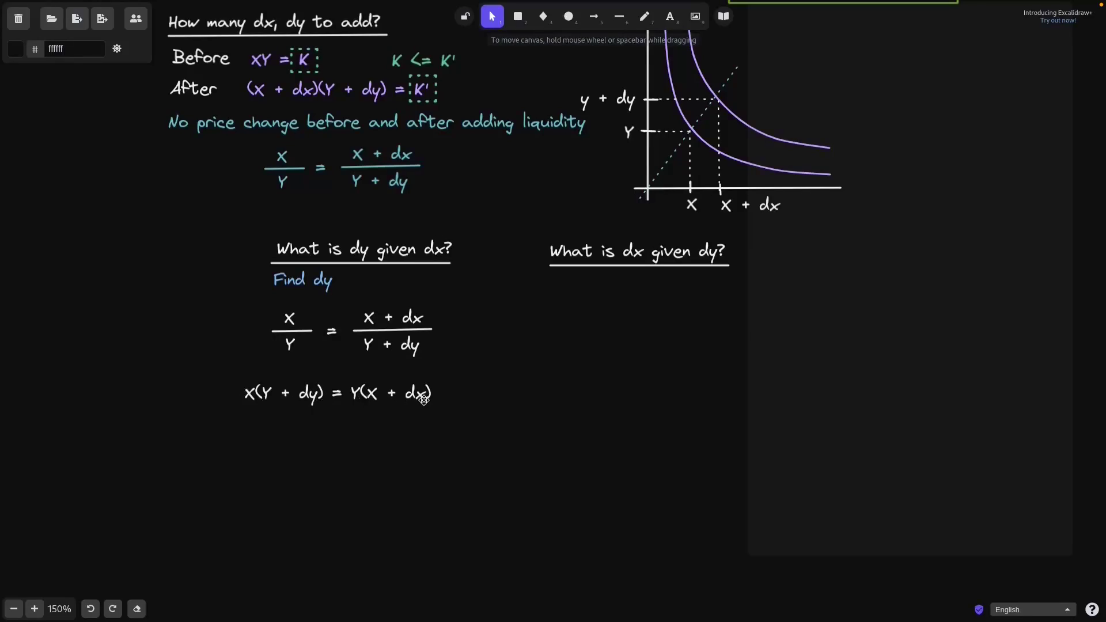
Pause once X(Y + dy) = Y(X + dx) is written under the price-ratio fraction.
click(306, 403)
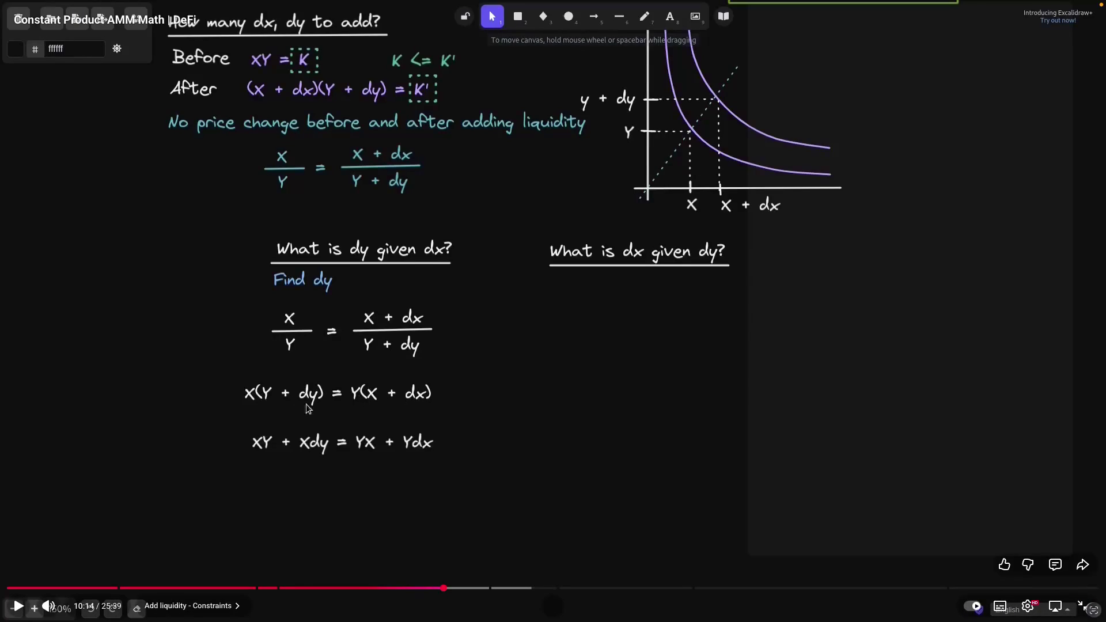
Resume the lesson and scroll to the underlined 'How many shares to mint?' heading below dx/dy = X/Y.
click(307, 405)
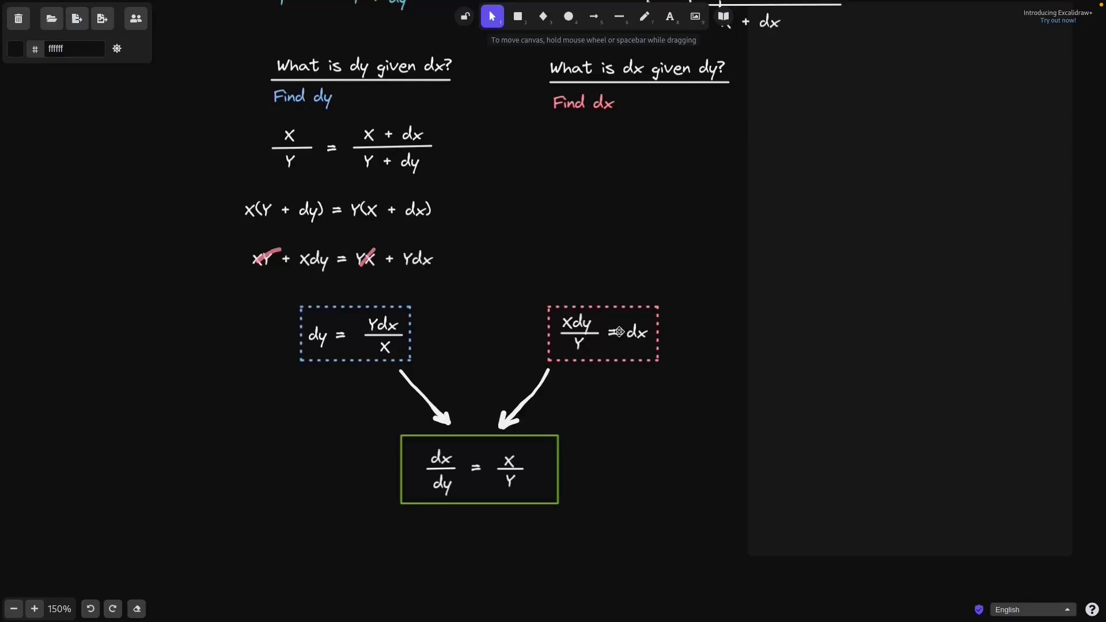
scroll(478, 327, down, 4)
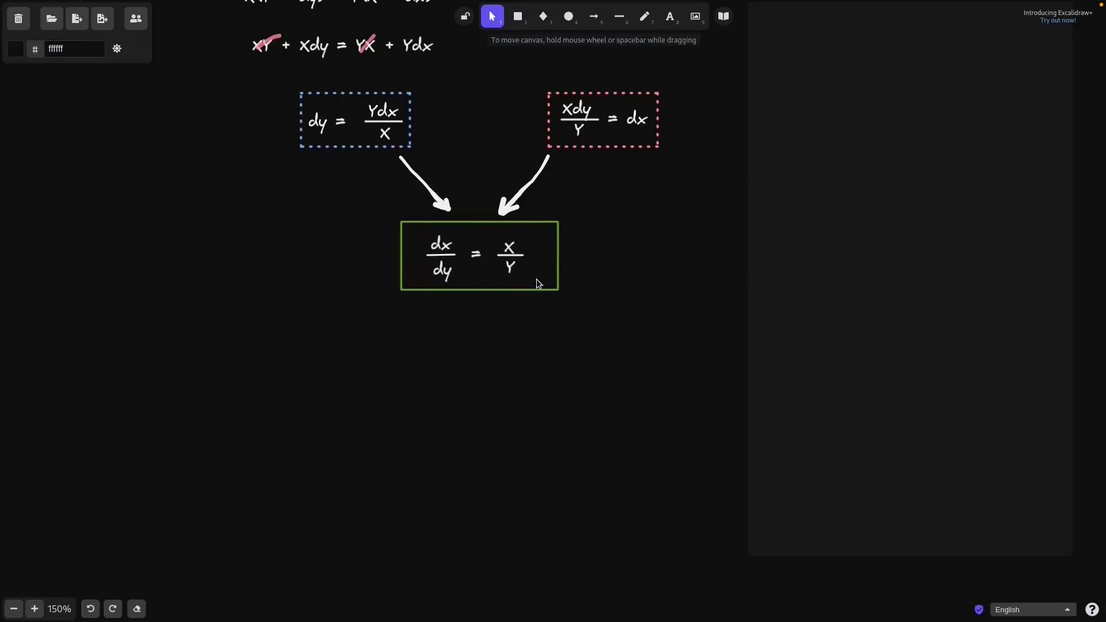
scroll(537, 279, up, 10)
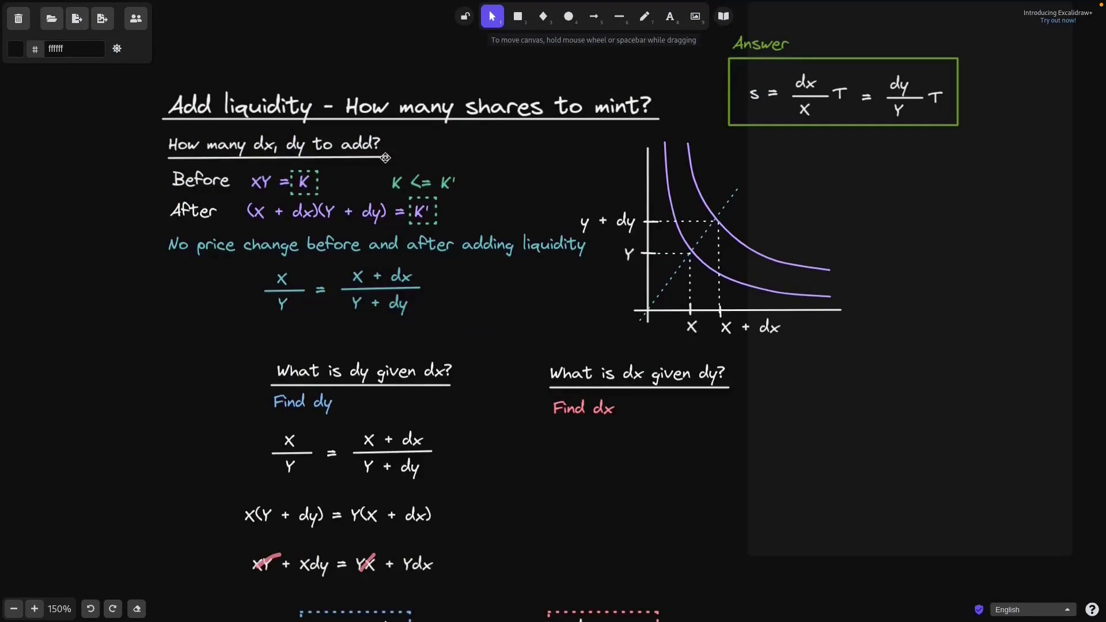
scroll(443, 182, down, 9)
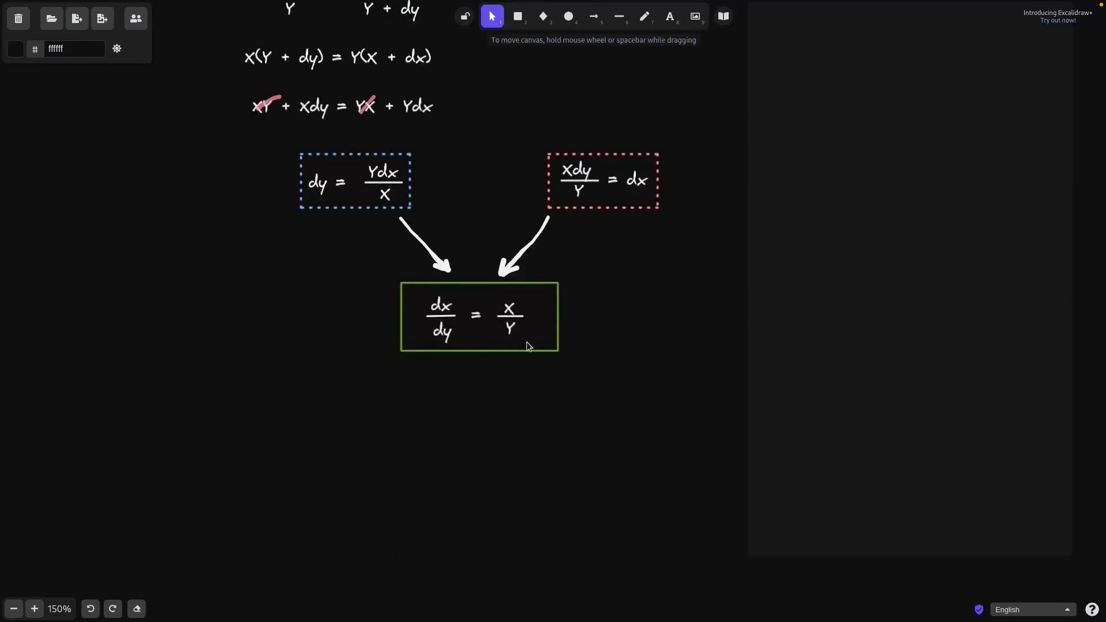
scroll(361, 362, down, 3)
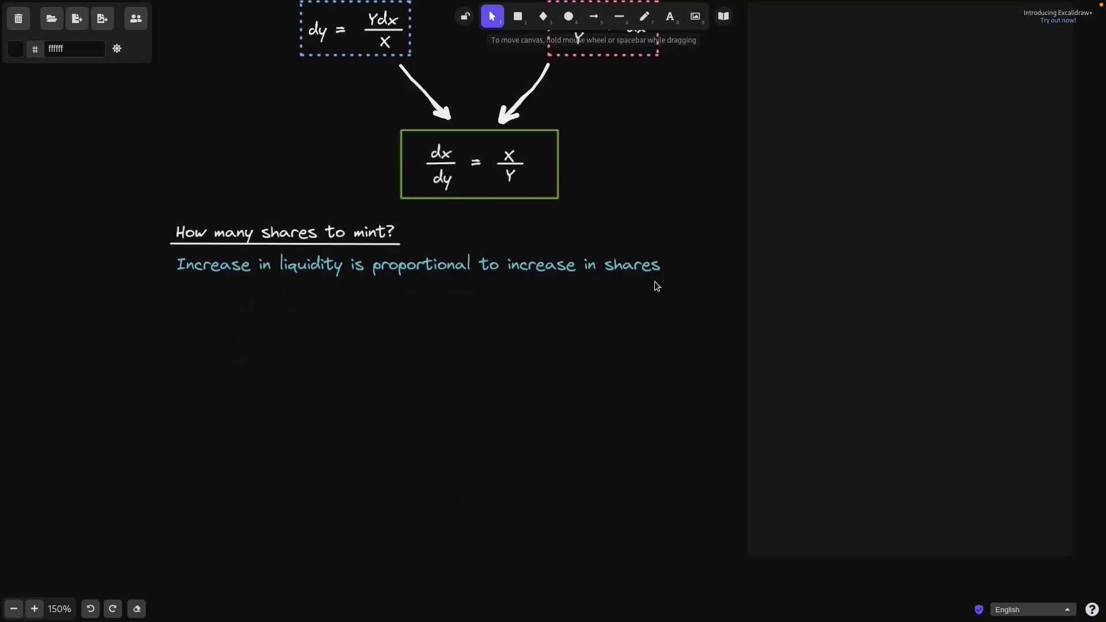
Add the L0, L1, T and s definitions, a 'Find s' arrow, and L1/L0 T = T + s.
scroll(654, 281, down, 3)
text(L0 = Total liquidity before L1 = Total liquidity after T = Total shares before s = shares to mint)
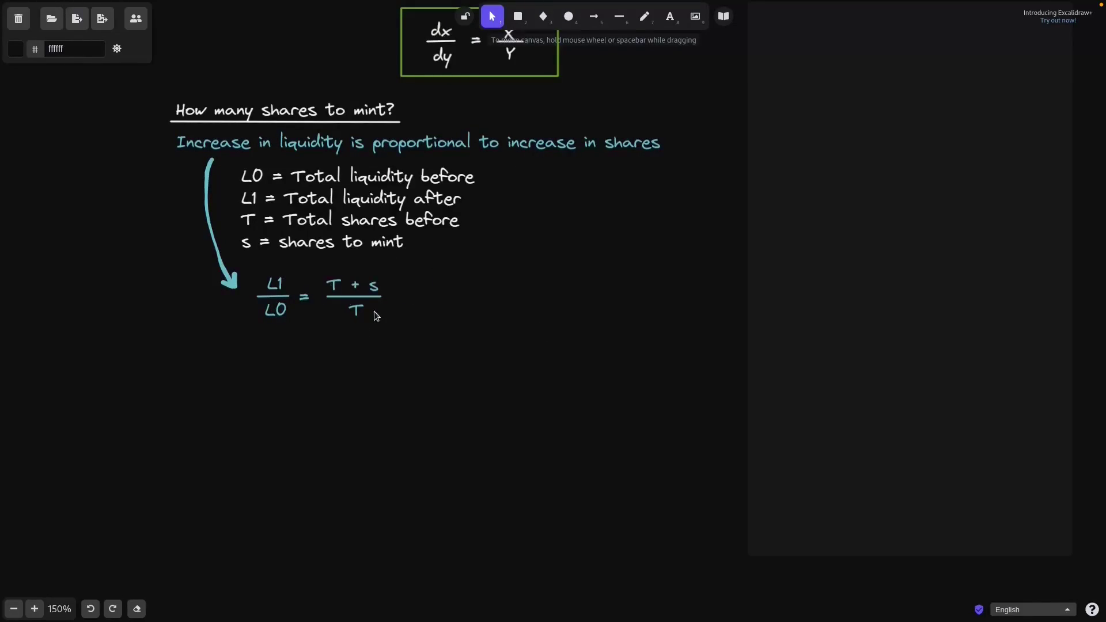
key(ctrl+shift+z)
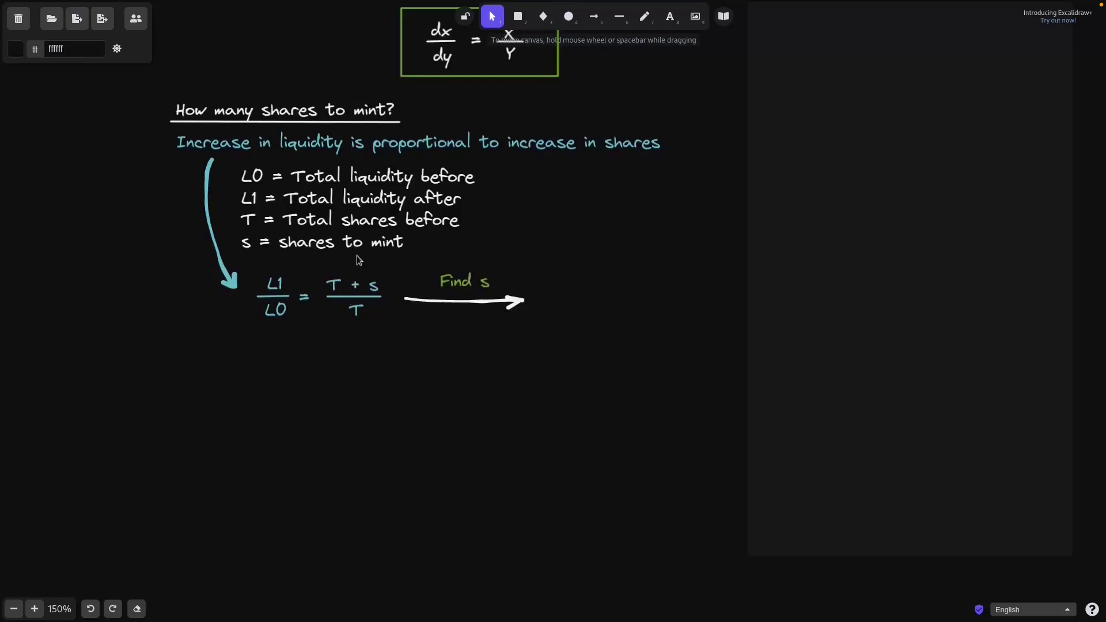
key(ctrl+shift+z)
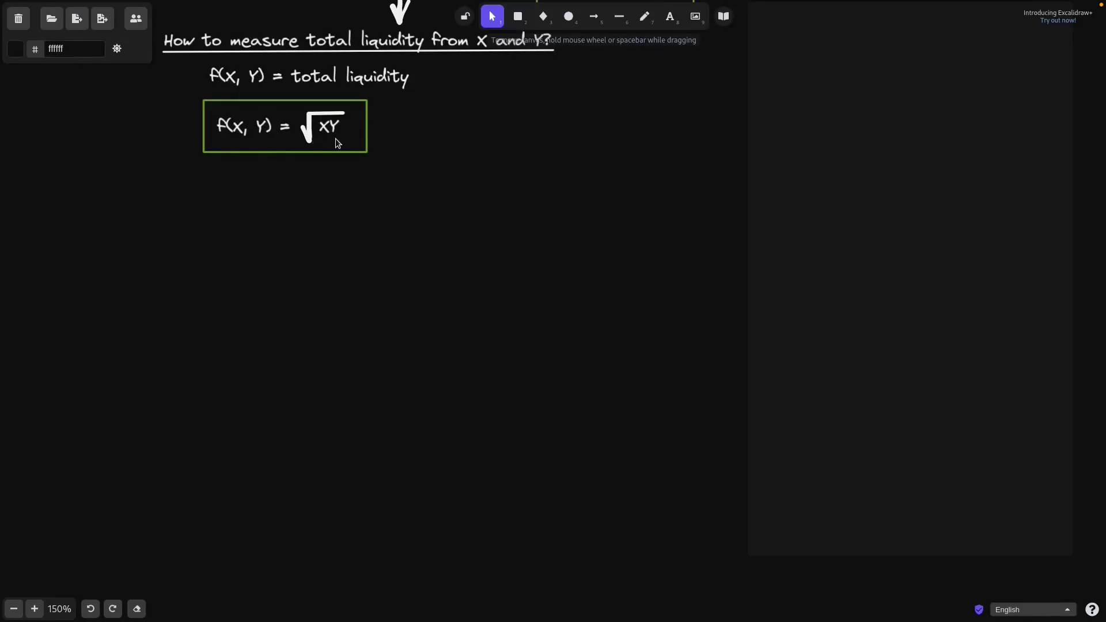
Paste an underlined 'Motivation' heading below the green-boxed f(X, Y) = √XY.
key(ctrl+v)
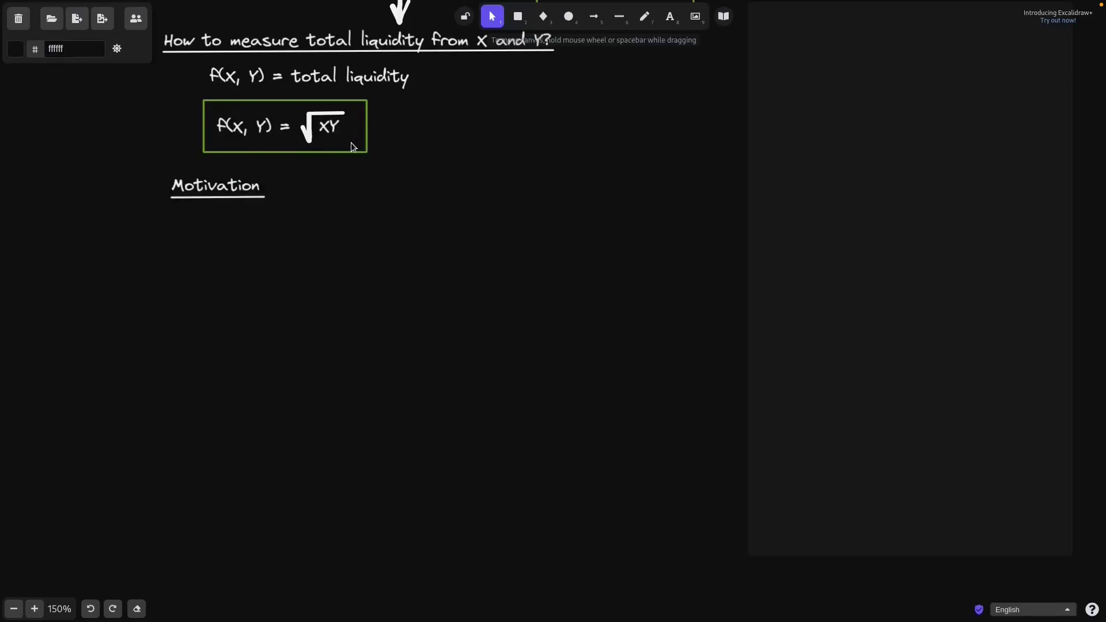
Paste in the XY = K equations and the nested rectangles labelled K and K'.
key(ctrl+v)
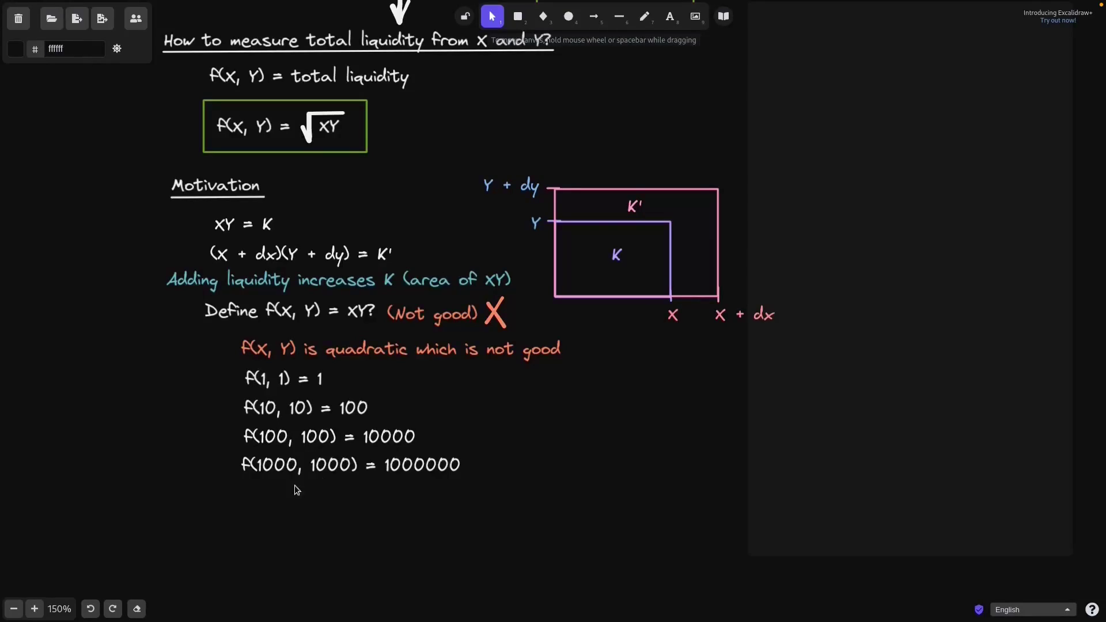
Pause the video playback.
click(454, 476)
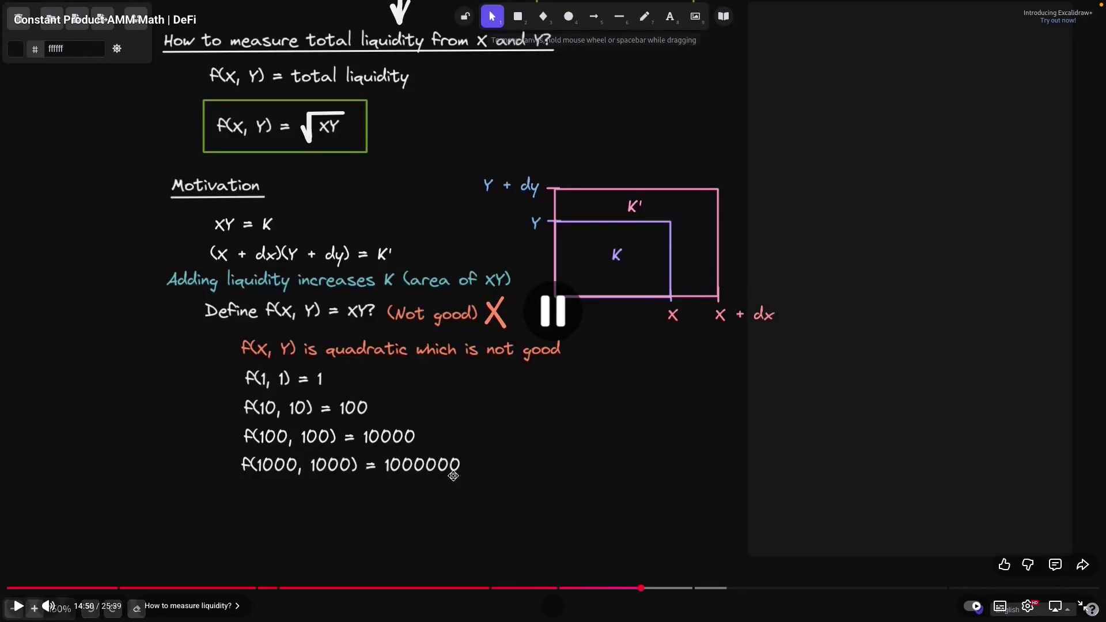
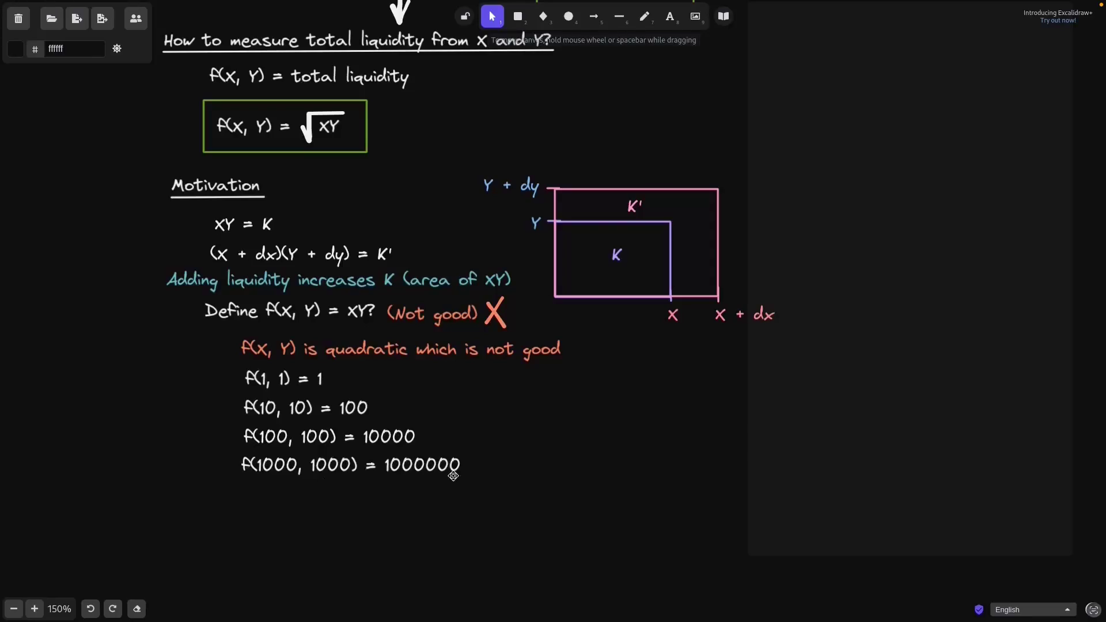
Play the liquidity math lesson until it proposes f(x, y) = √XY for total liquidity.
click(453, 476)
text(f(X, Y) <= c * max(X, Y))
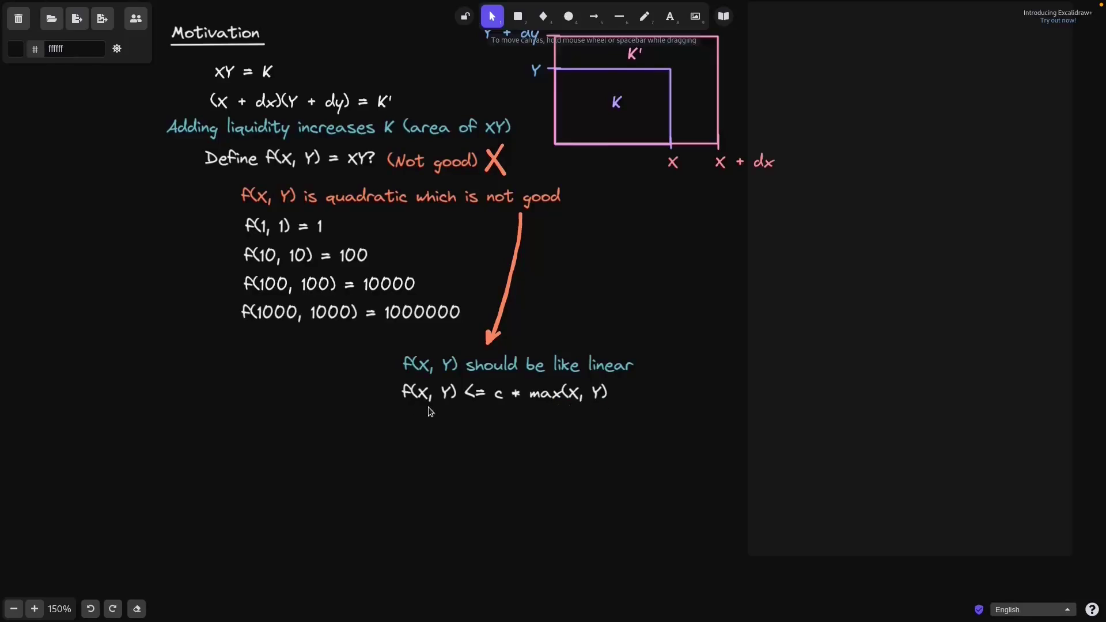
click(475, 410)
key(space)
text(How about f(x, y) =)
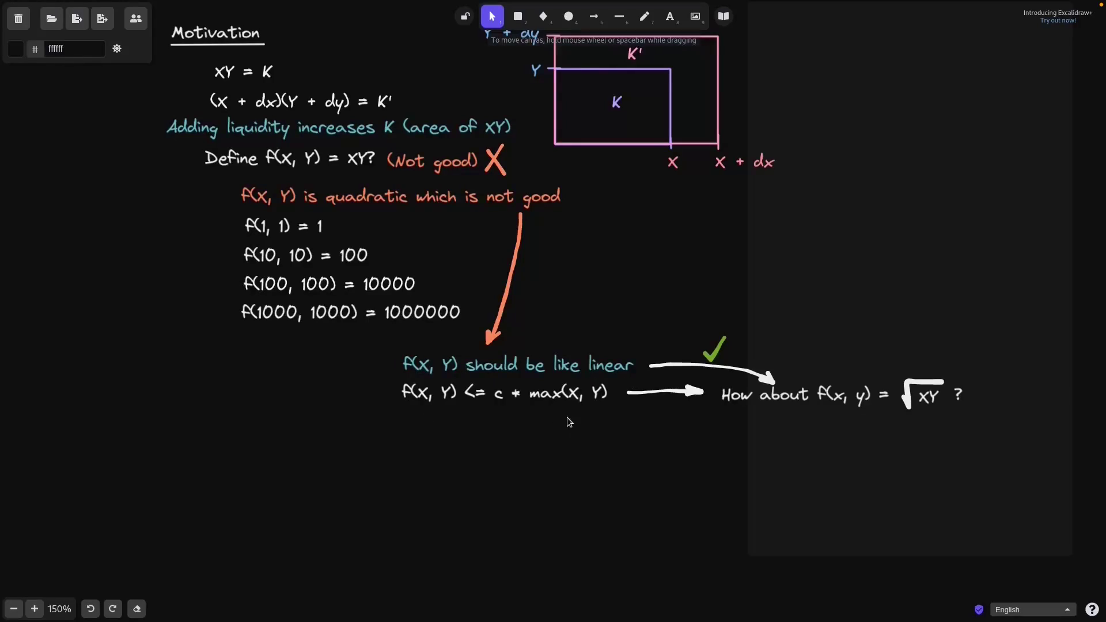
scroll(487, 311, down, 7)
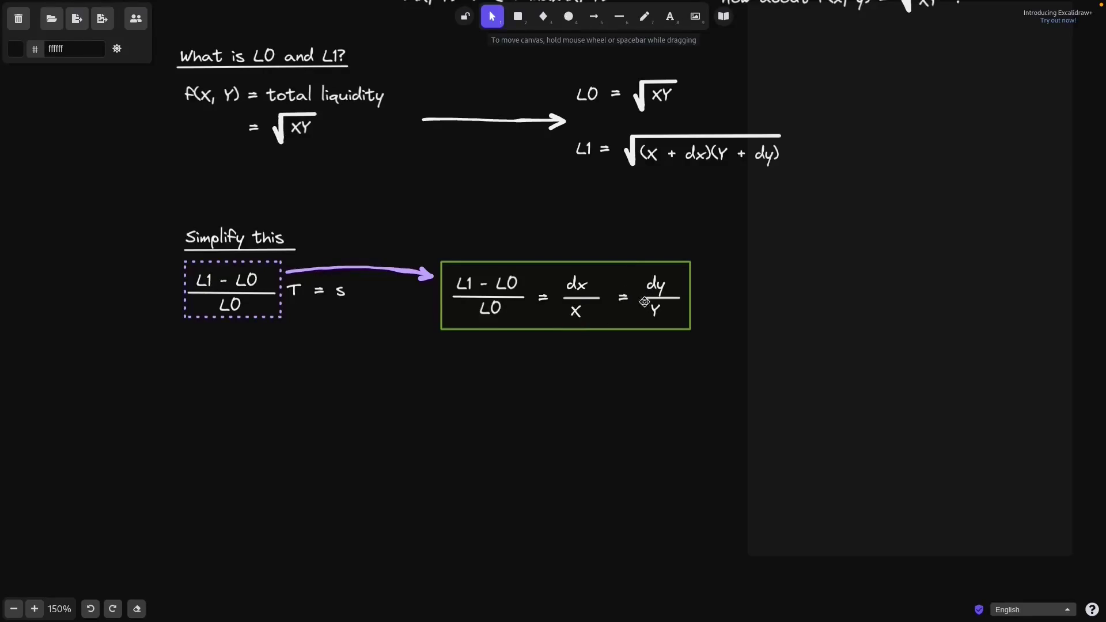
Follow the (L1 − L0)/L0 derivation to the 'Multiply by 1' step using √X/√X.
scroll(650, 335, down, 5)
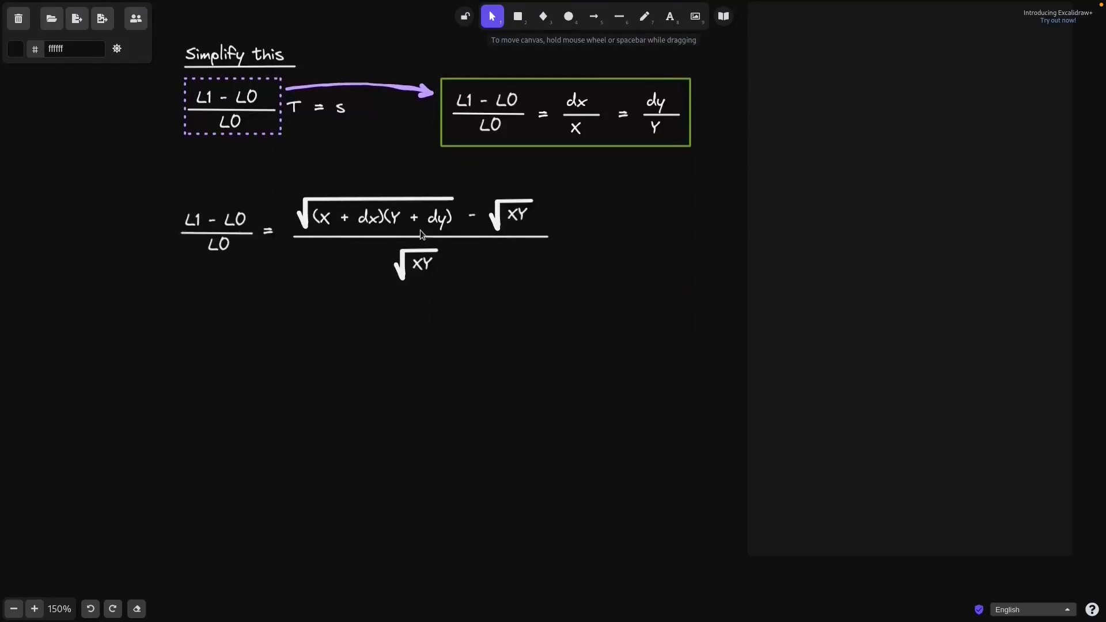
scroll(431, 233, up, 7)
scroll(616, 188, down, 4)
scroll(559, 225, down, 3)
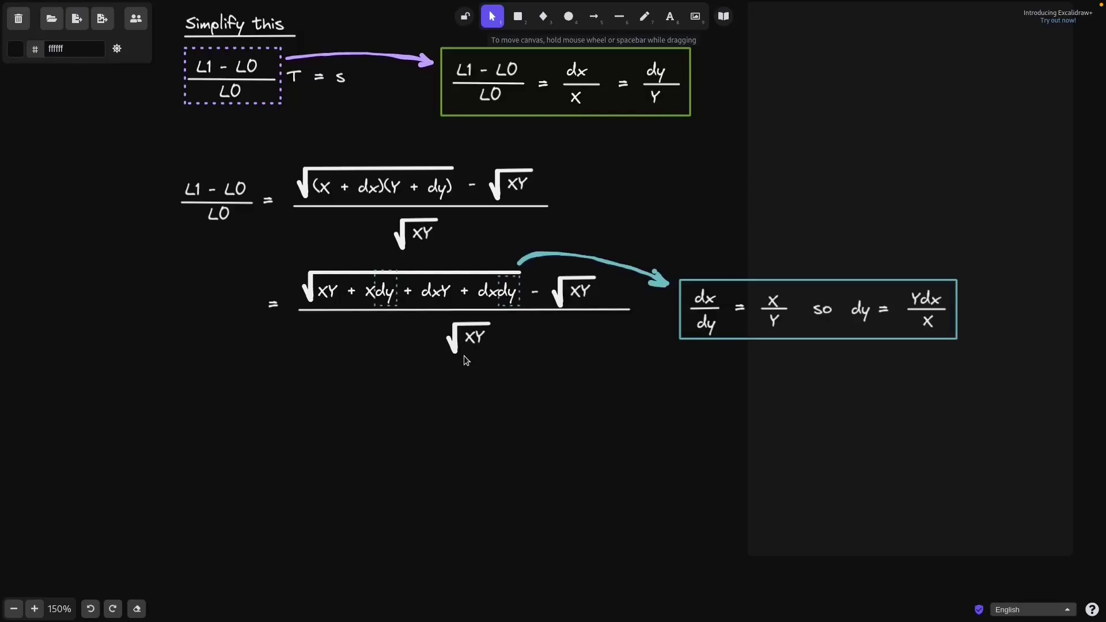
scroll(390, 315, up, 20)
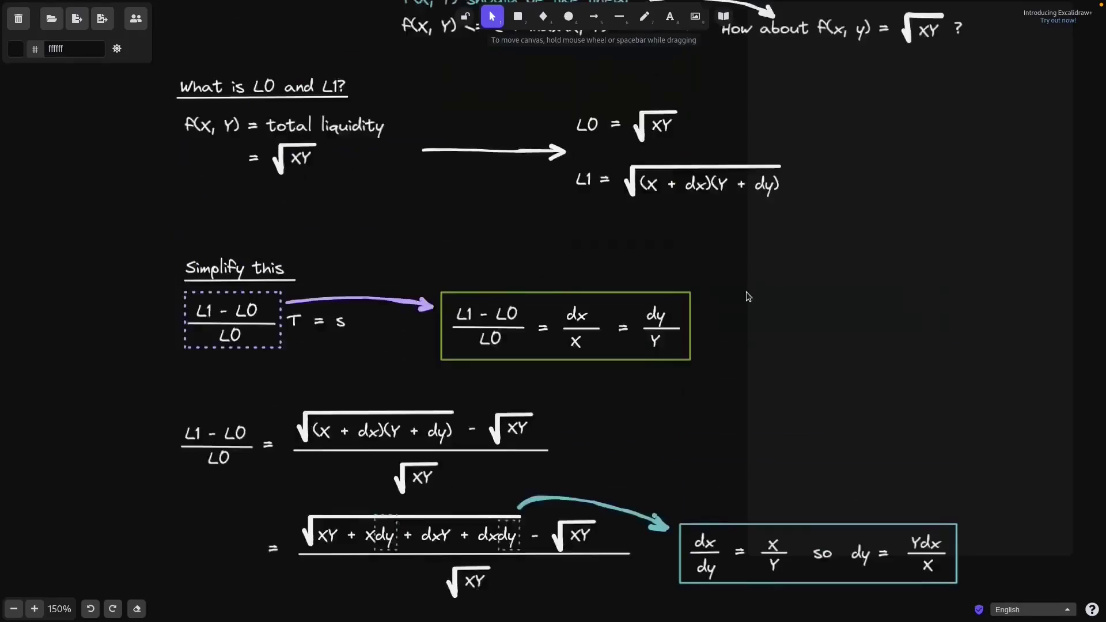
scroll(573, 400, up, 3)
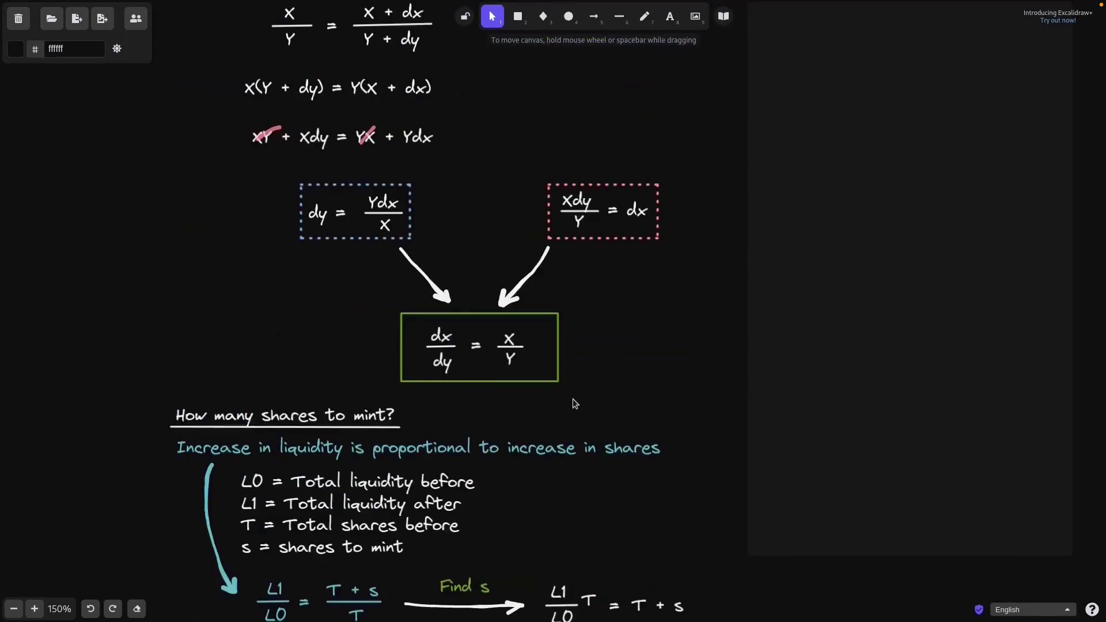
scroll(565, 369, down, 20)
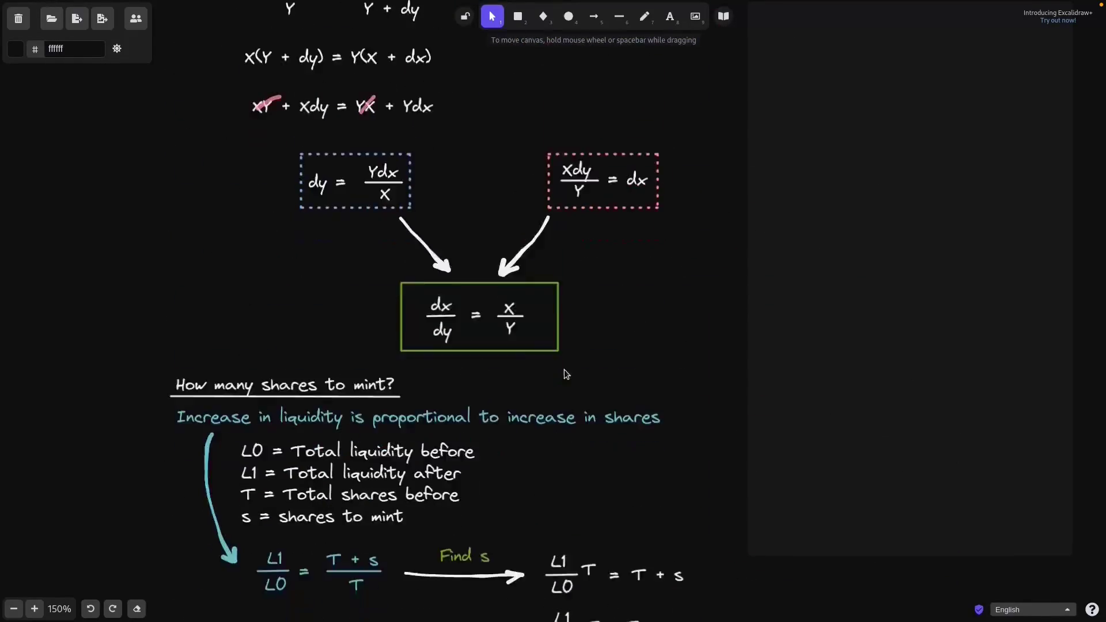
scroll(787, 414, down, 6)
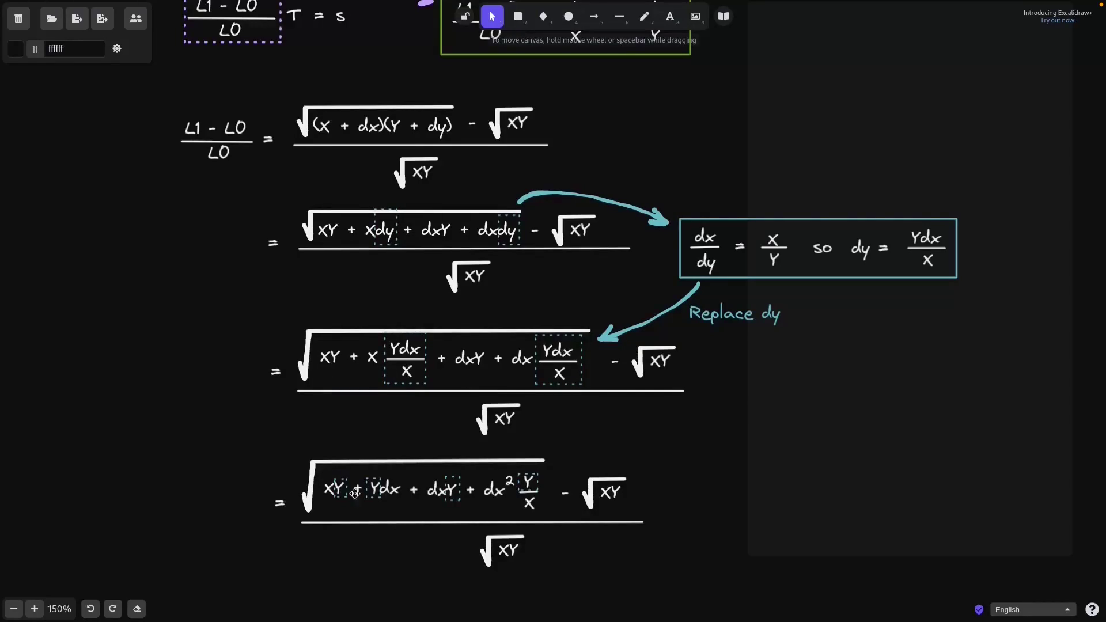
scroll(376, 456, down, 2)
scroll(377, 455, down, 2)
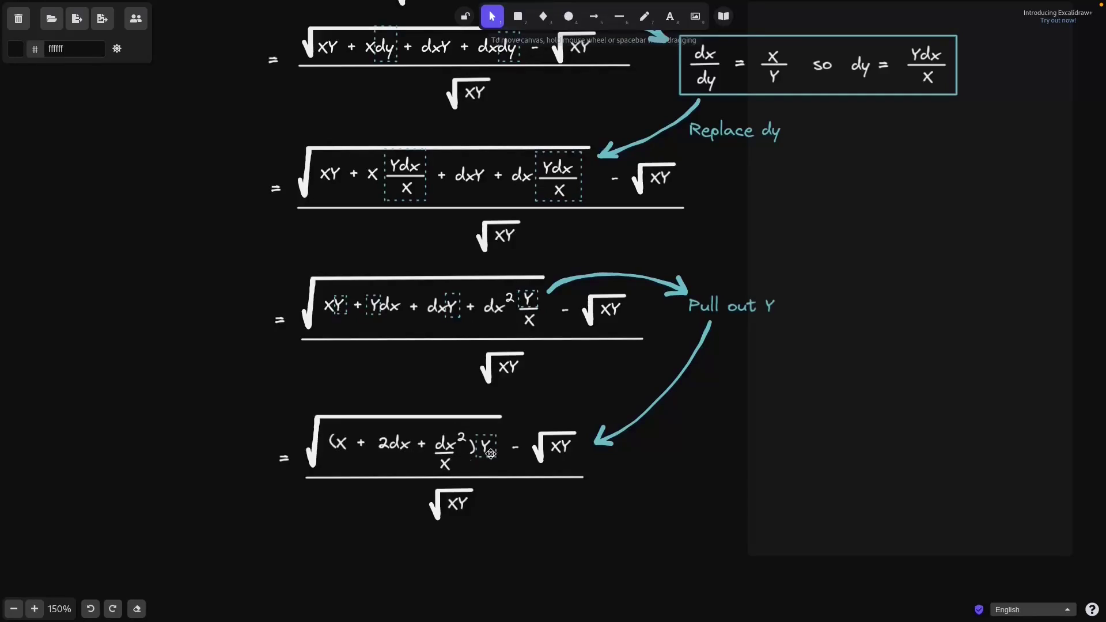
scroll(488, 457, down, 5)
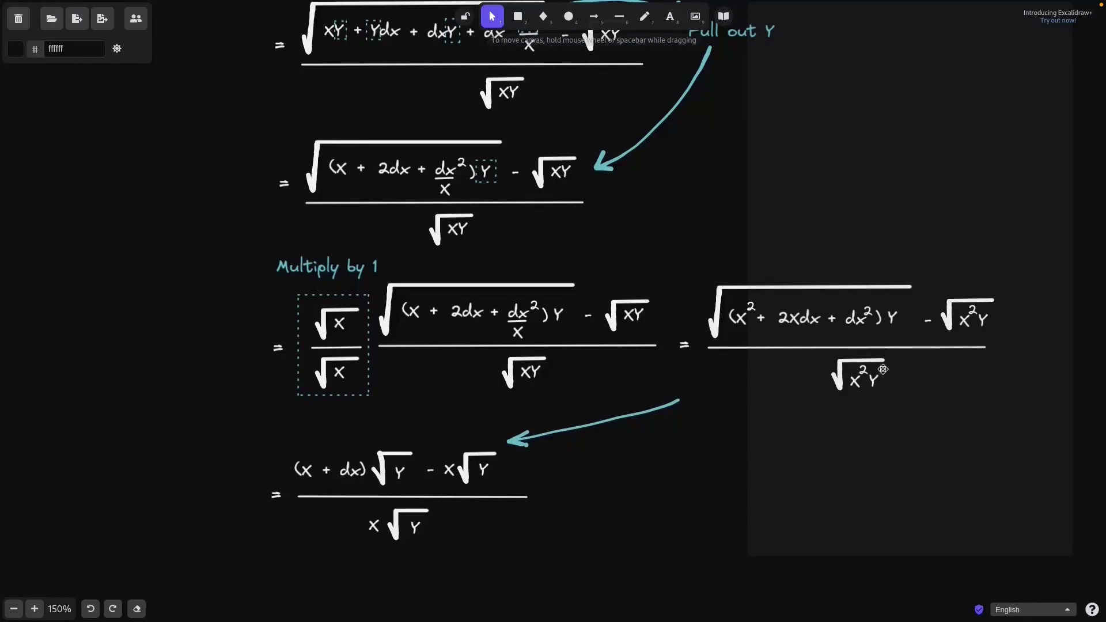
mouse_move(878, 582)
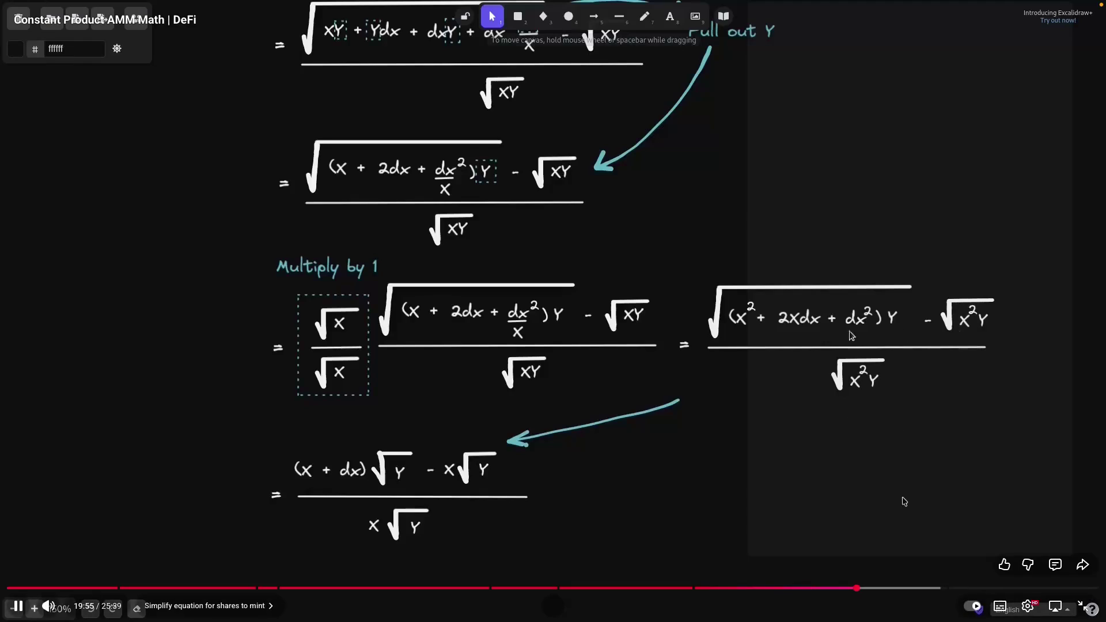
Skip the video ahead to 21:50, exit fullscreen and pause it.
click(899, 588)
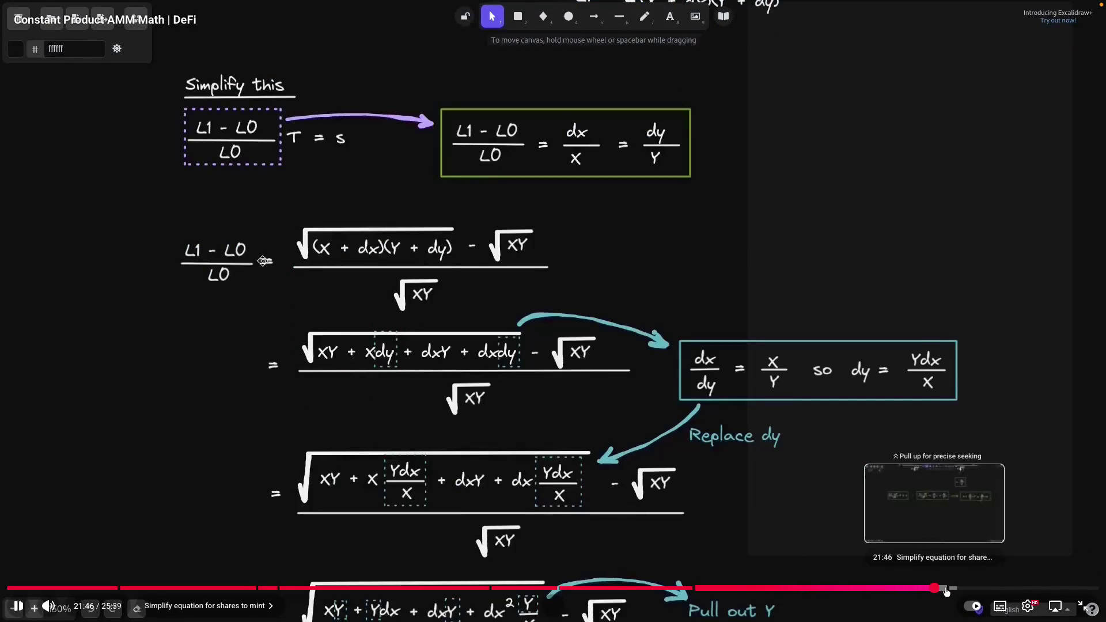
click(951, 589)
key(Escape)
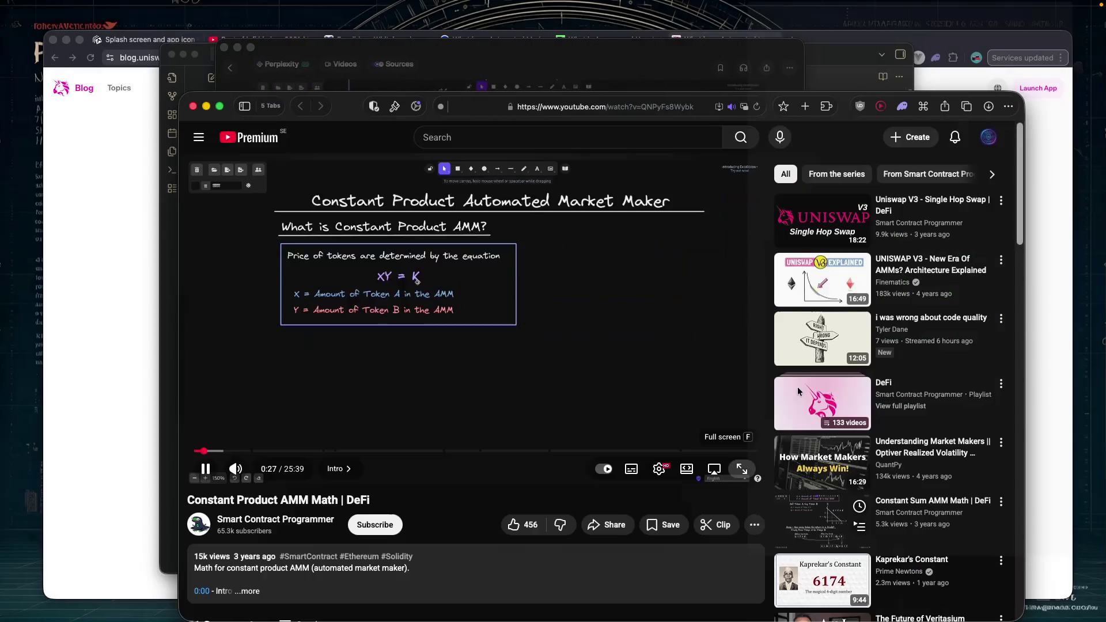
click(721, 311)
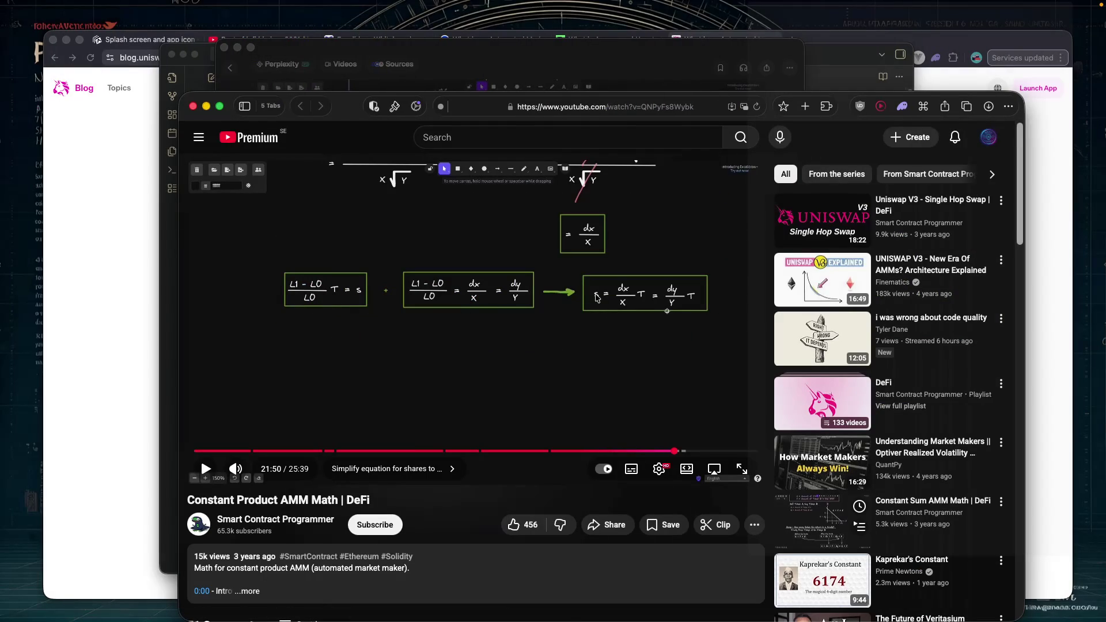
Scroll down to the viewer comments below the Constant Product AMM Math video.
scroll(596, 297, down, 1)
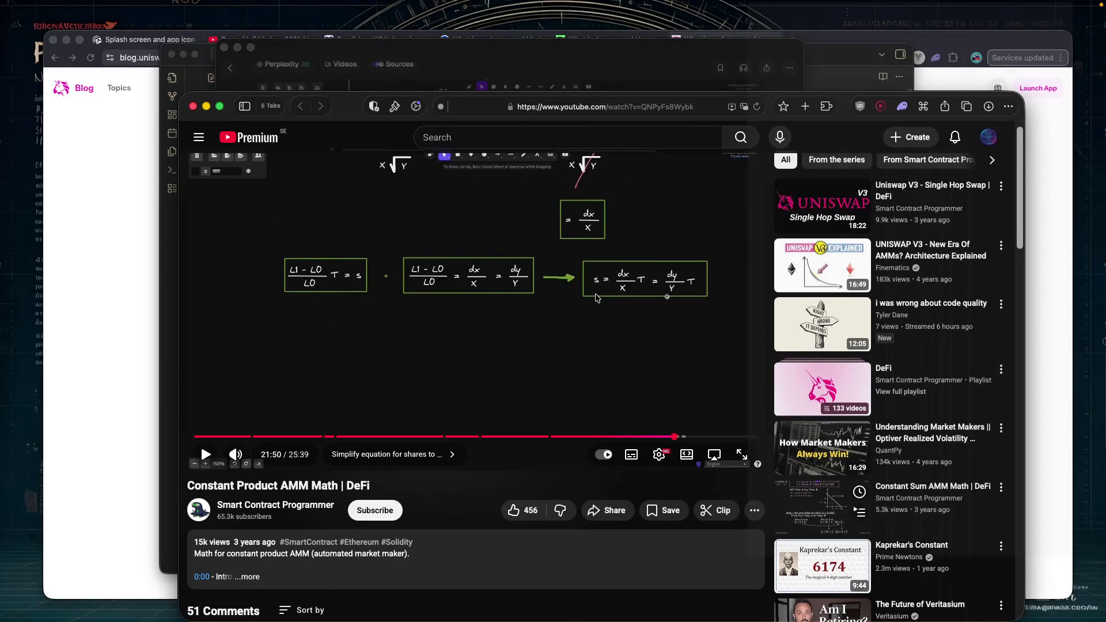
scroll(552, 397, down, 4)
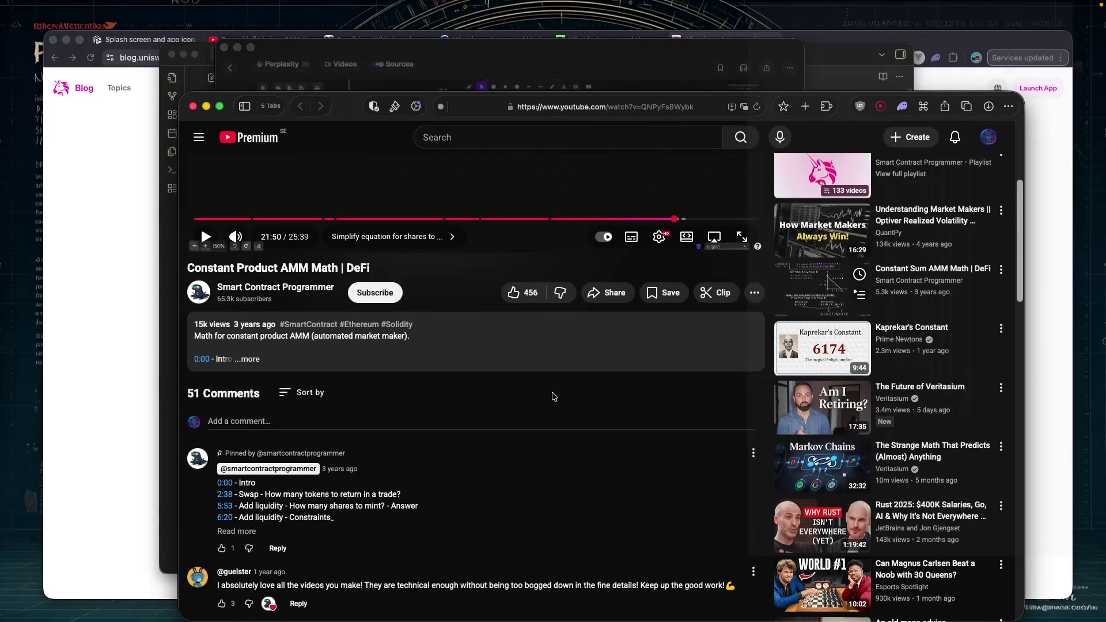
scroll(552, 397, down, 2)
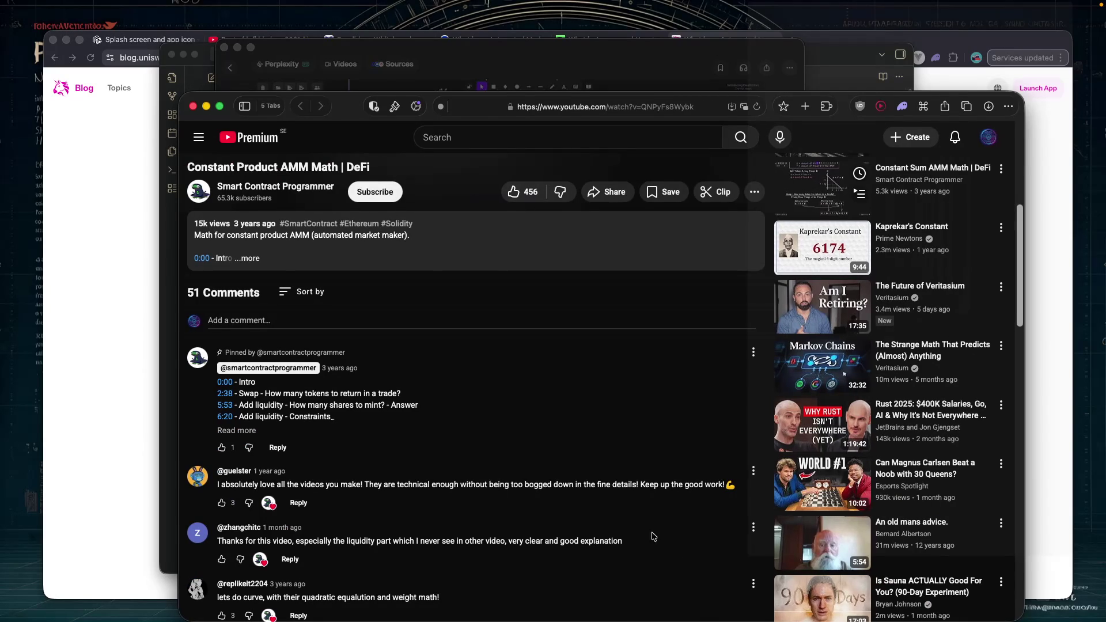
scroll(659, 544, down, 3)
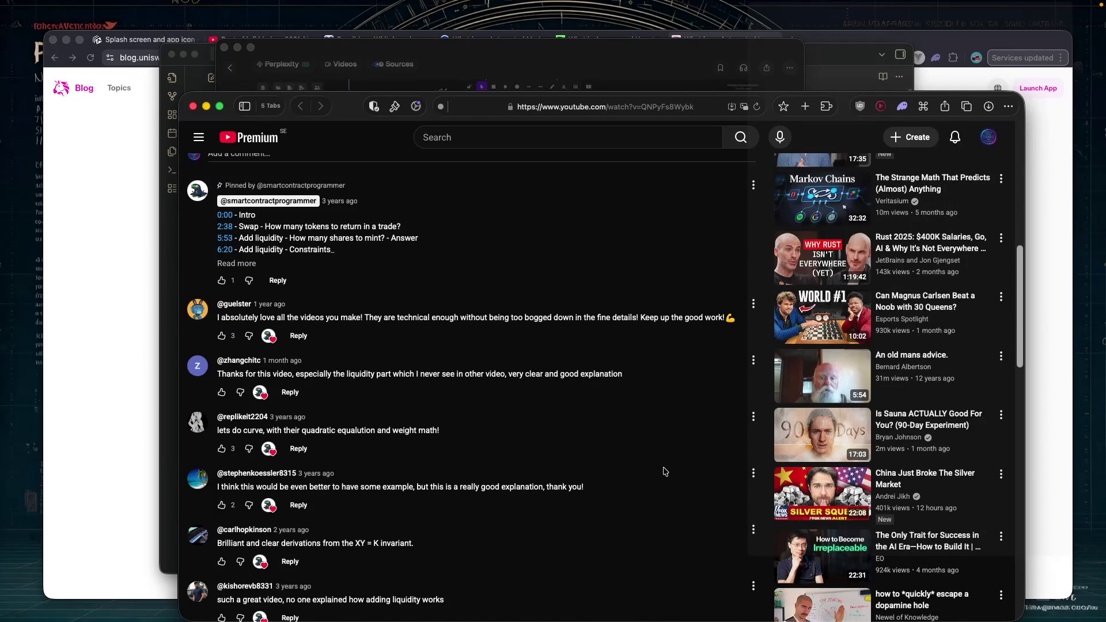
scroll(665, 471, down, 3)
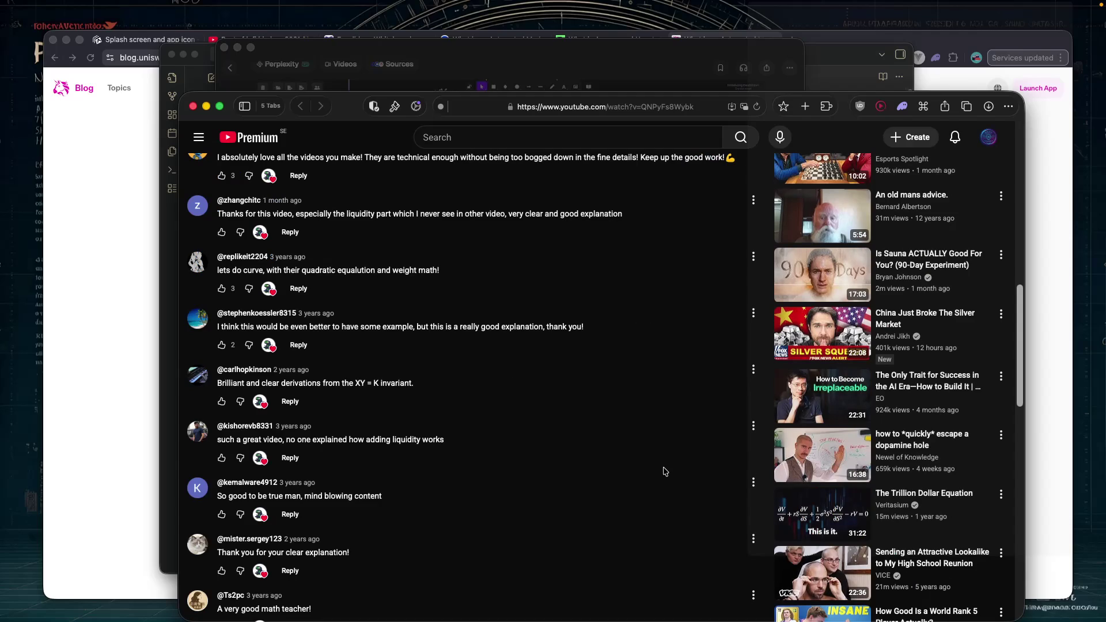
Open 'The Only Trait for Success in the AI Era', disable captions, pause, and copy its share link.
click(810, 408)
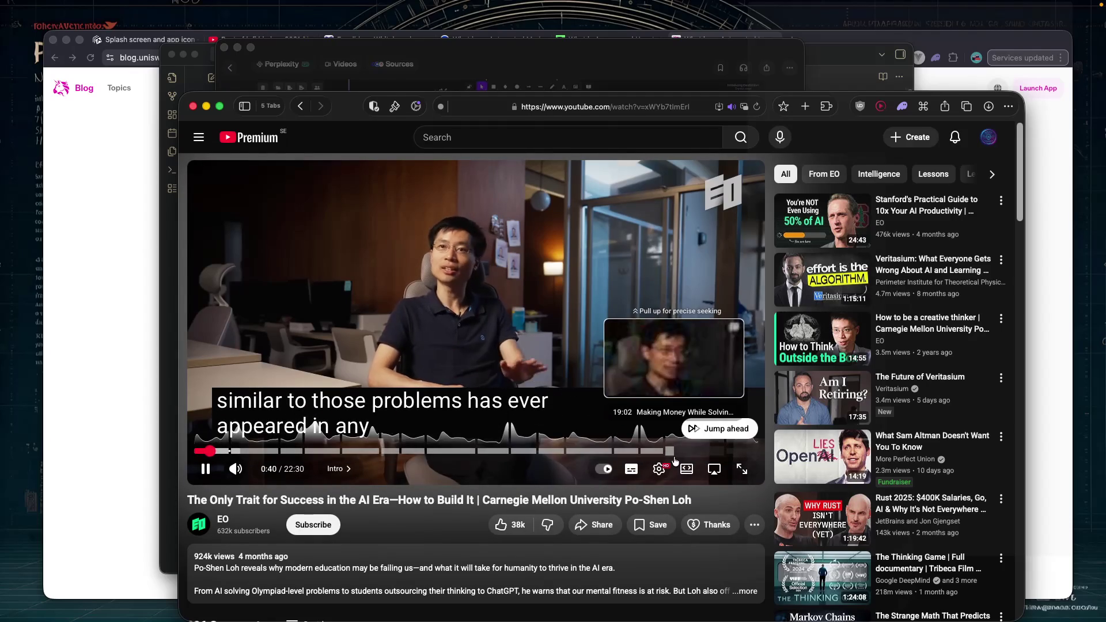
click(632, 471)
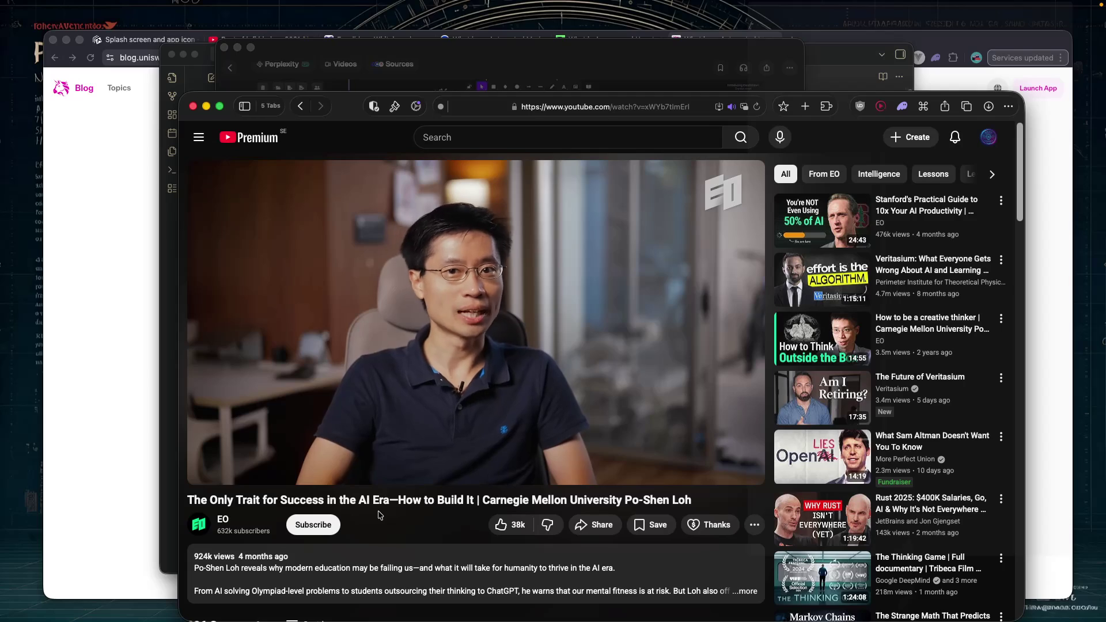
scroll(380, 515, down, 5)
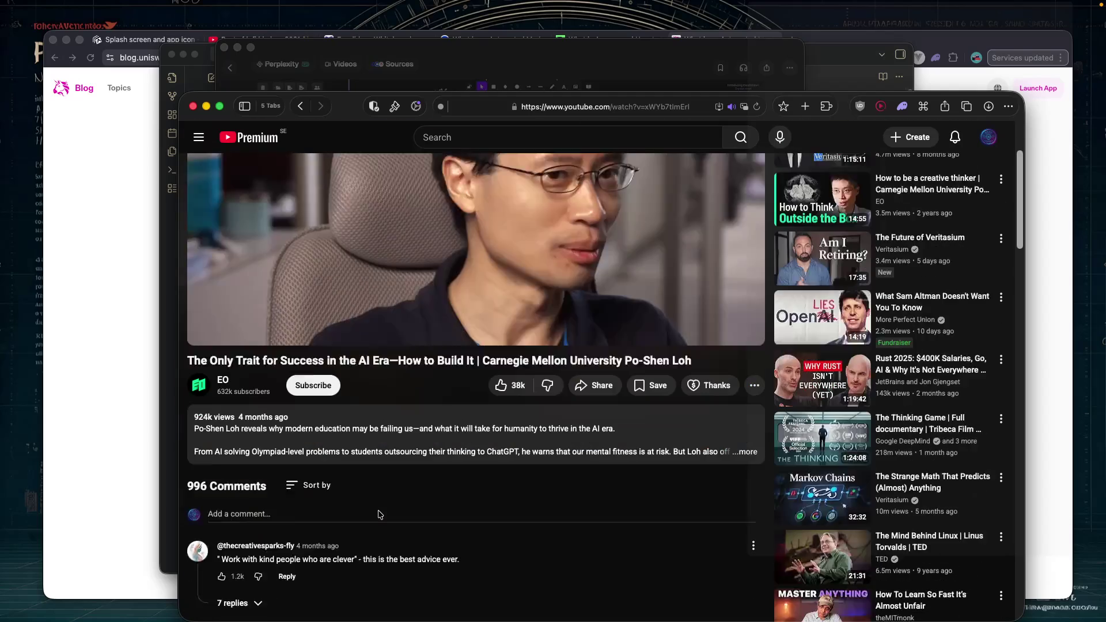
key(space)
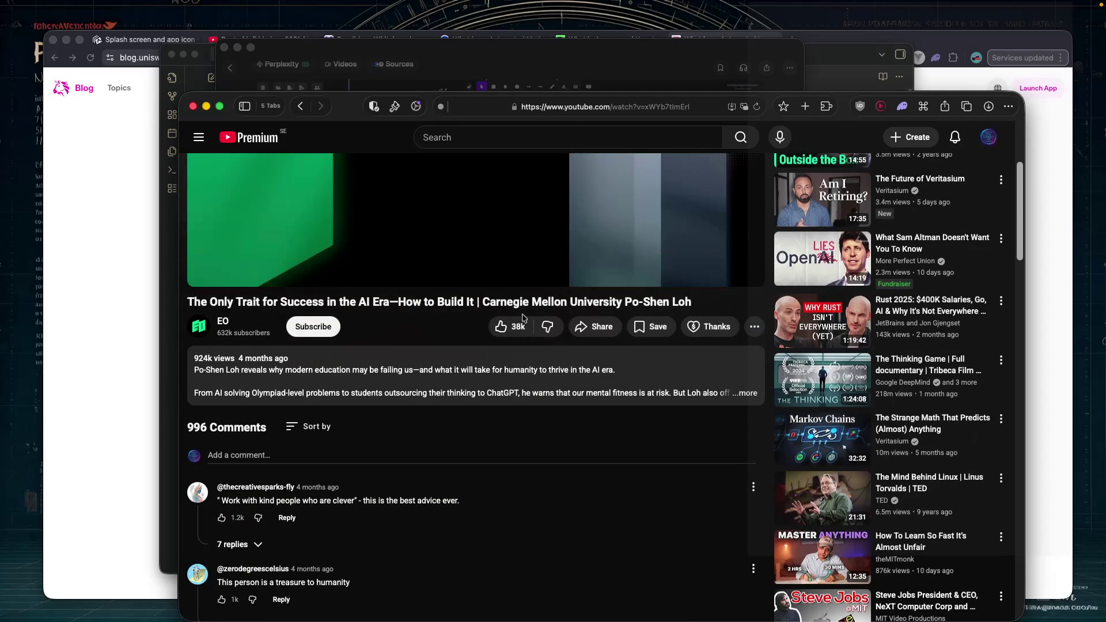
click(596, 326)
click(699, 430)
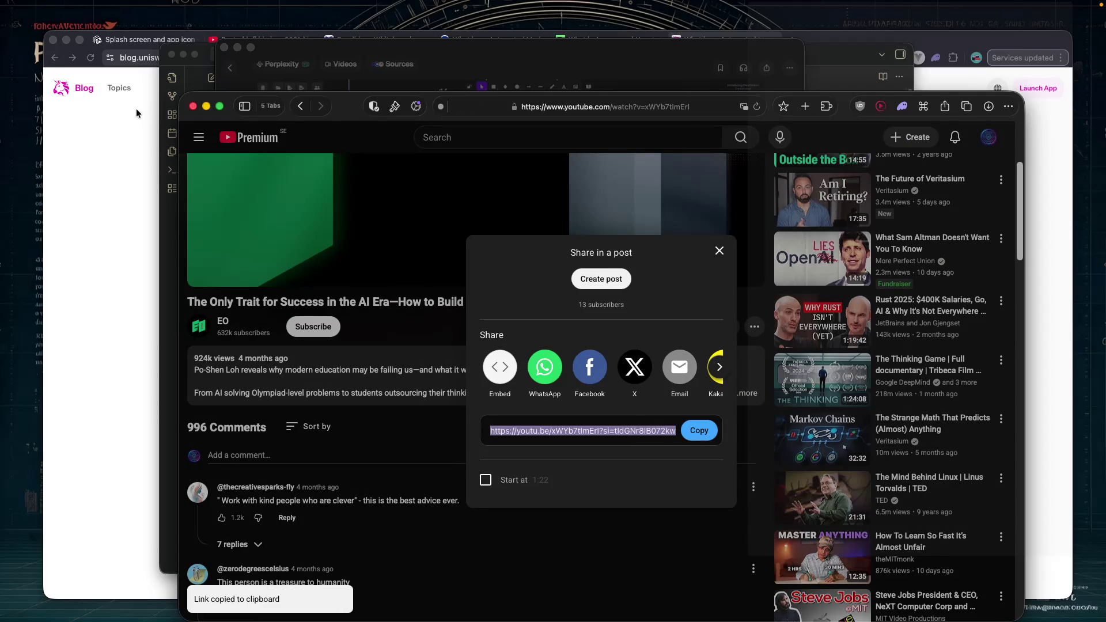
Dismiss Perplexity's video preview, read the roadmap down to Phase 2 Step 4, then return to YouTube.
click(315, 46)
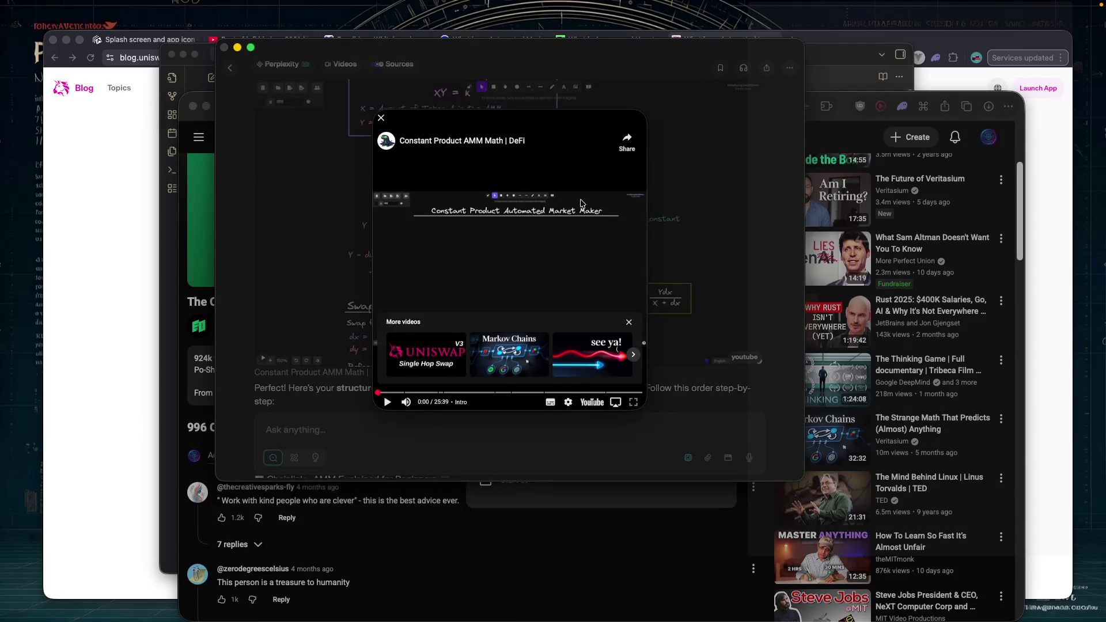
click(690, 326)
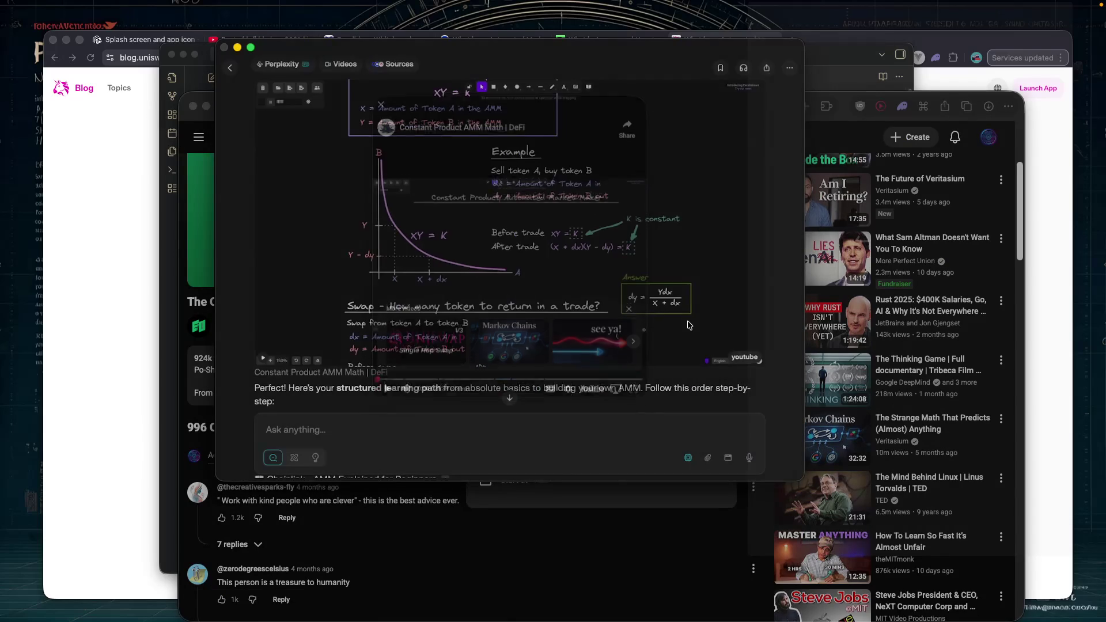
scroll(570, 301, down, 3)
scroll(567, 300, down, 5)
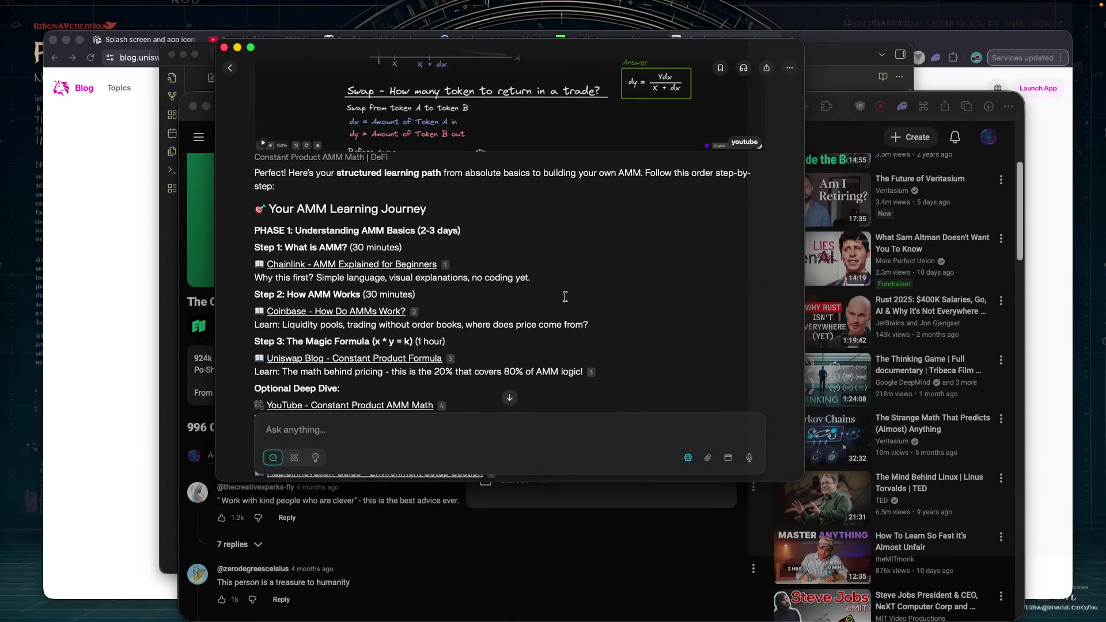
scroll(565, 297, down, 2)
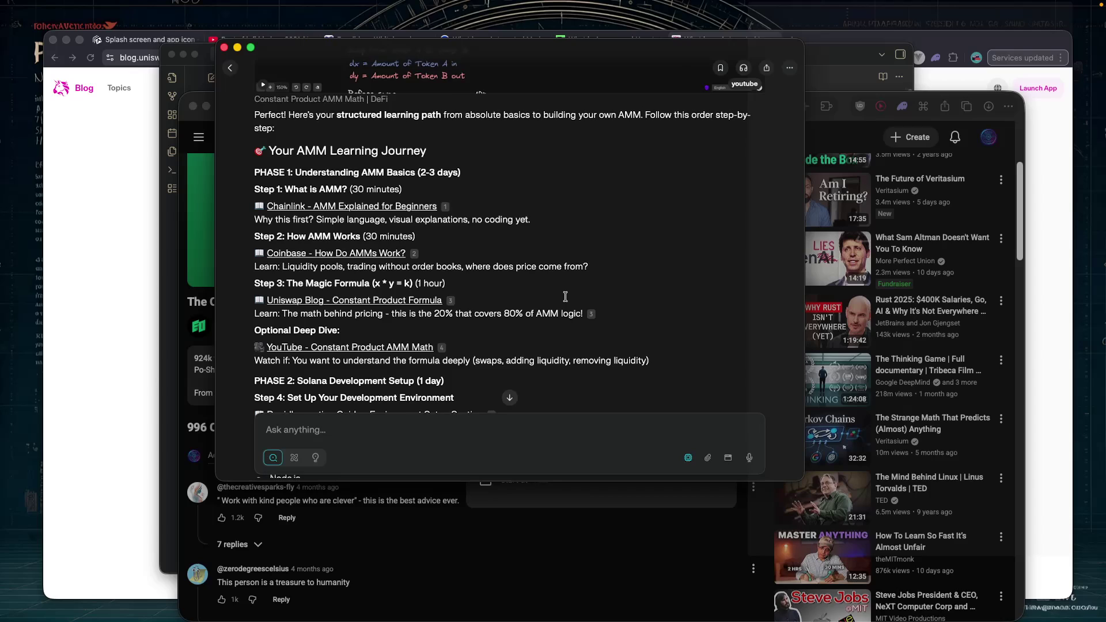
scroll(566, 296, down, 1)
scroll(565, 296, down, 1)
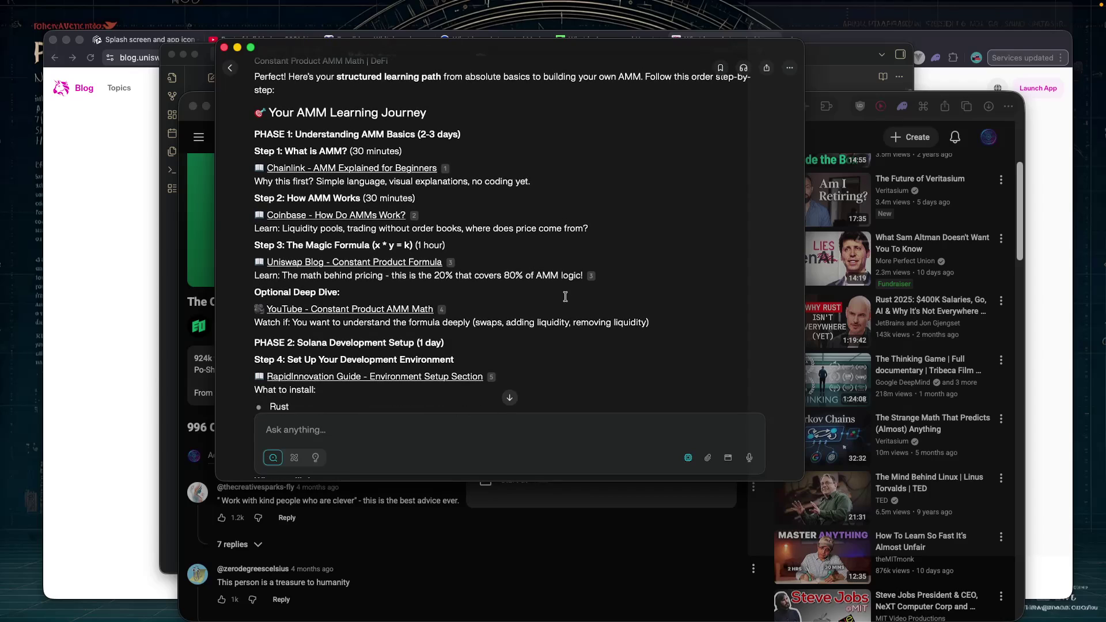
scroll(565, 297, down, 2)
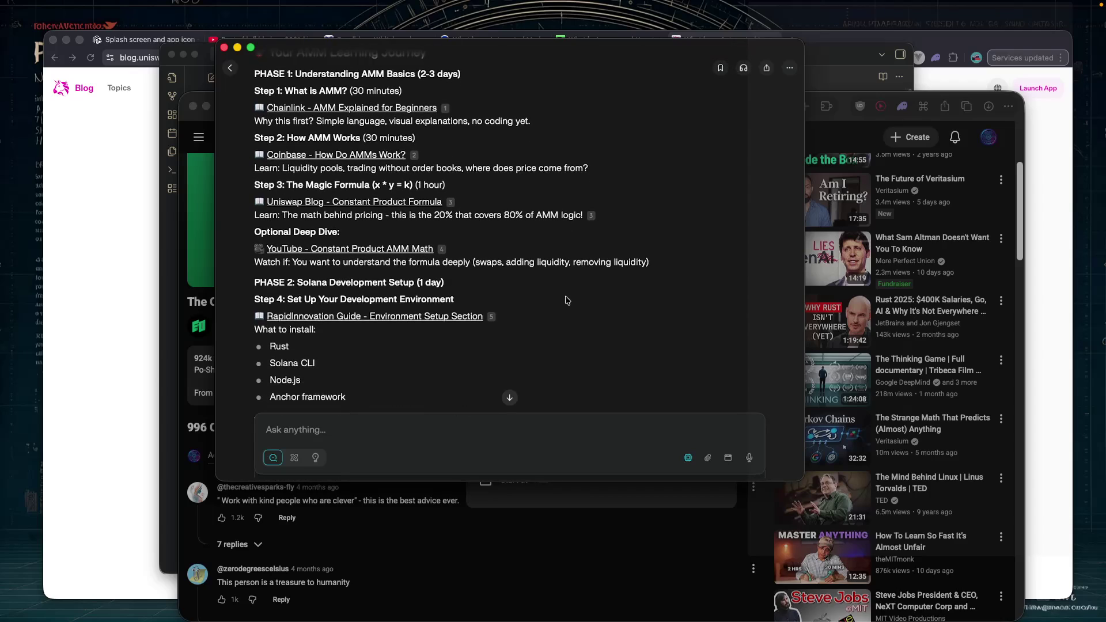
scroll(566, 297, down, 1)
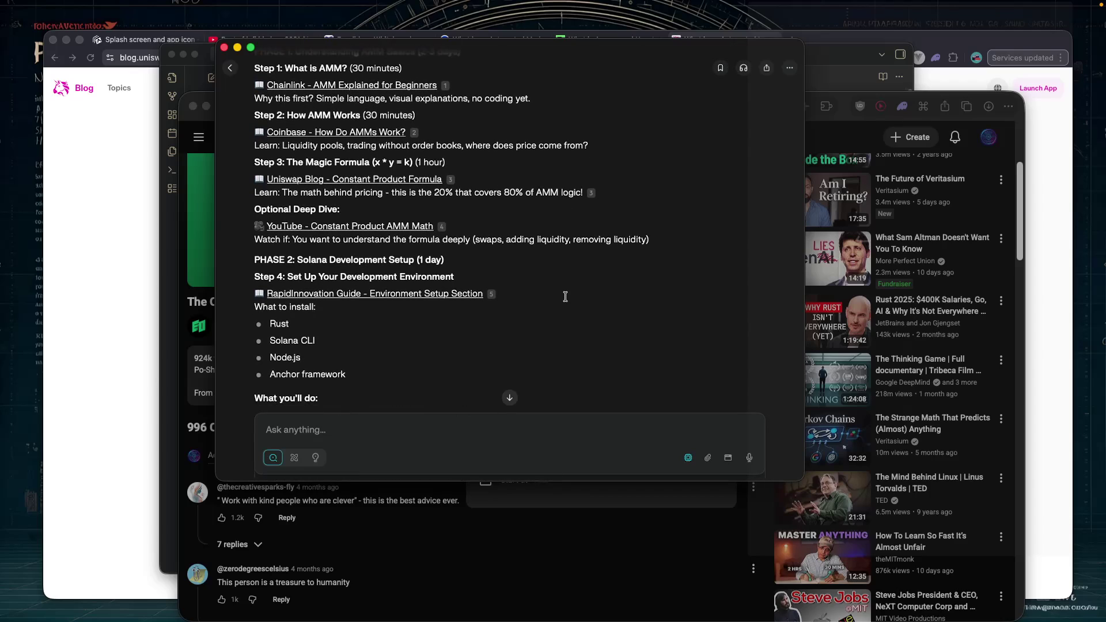
scroll(518, 293, down, 2)
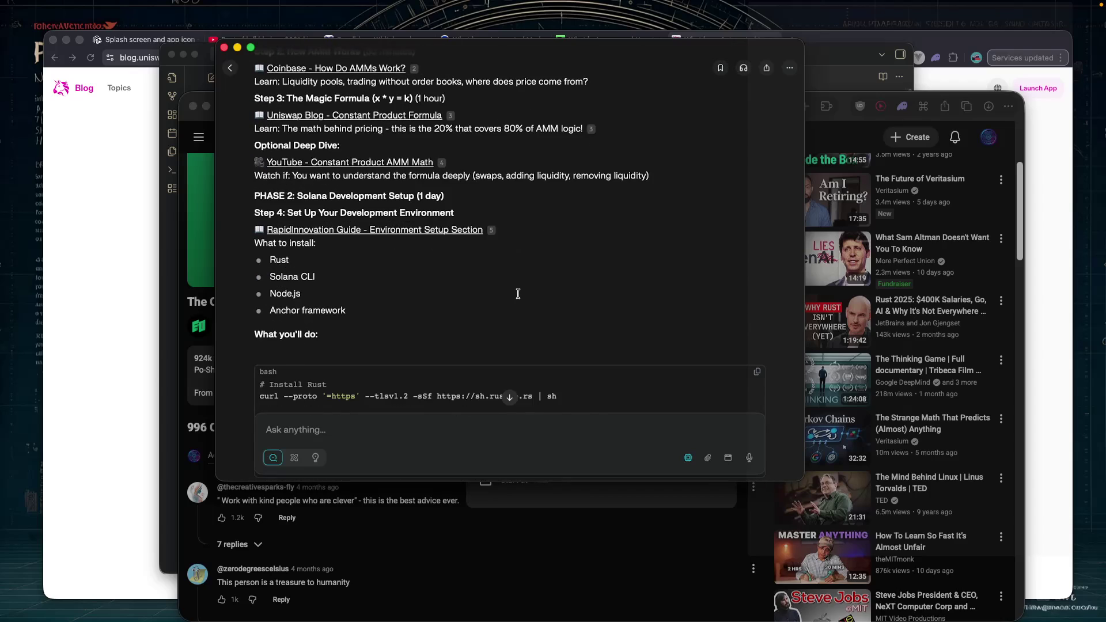
scroll(518, 294, down, 6)
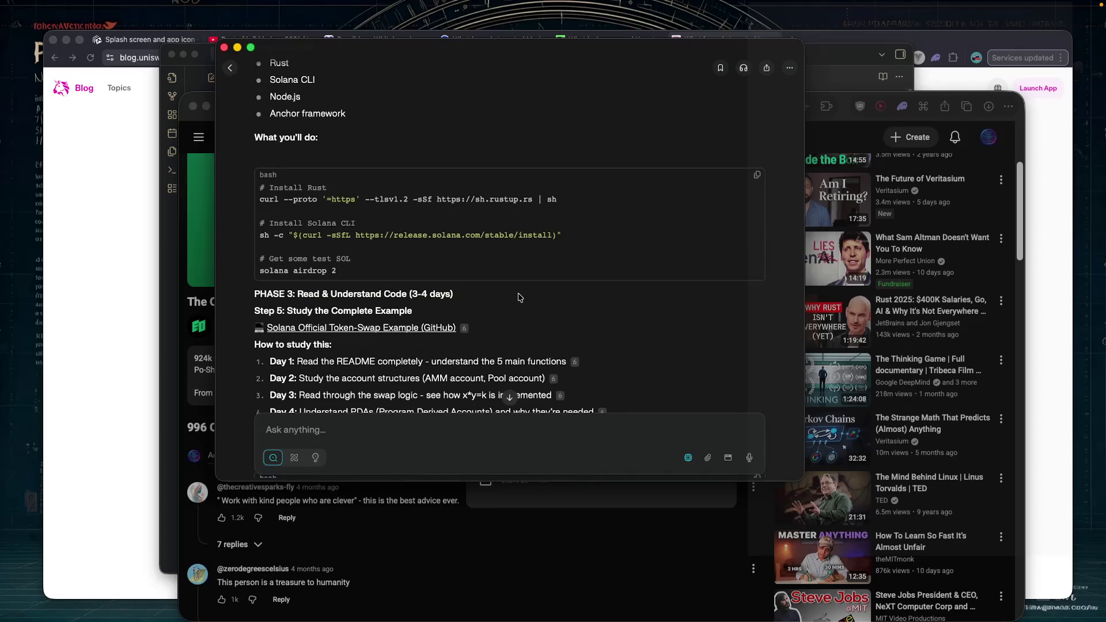
scroll(519, 297, up, 6)
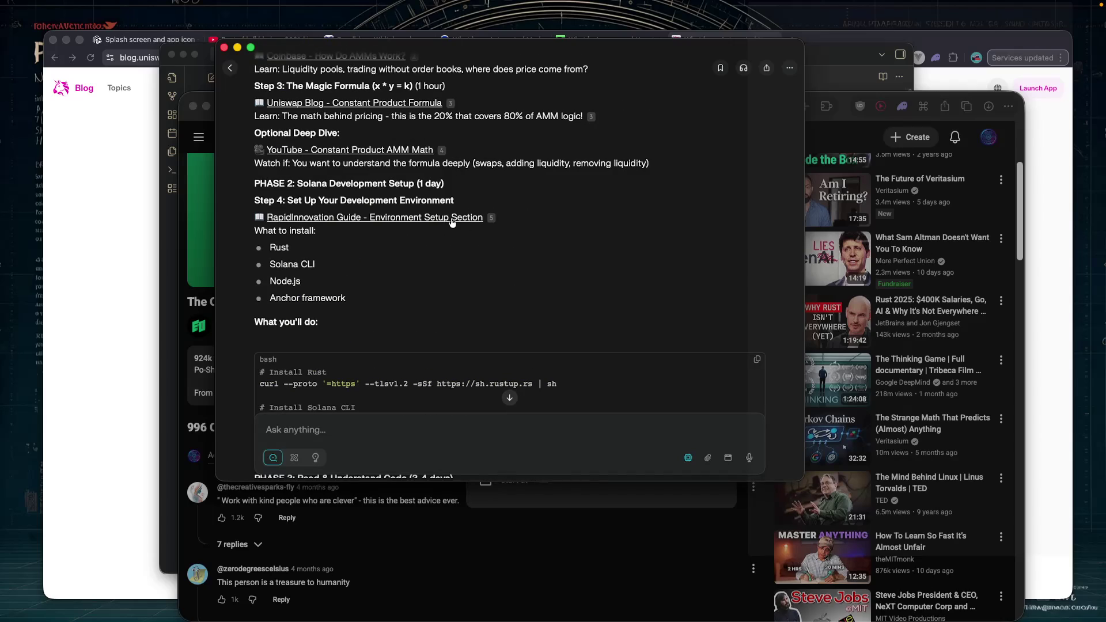
click(1066, 135)
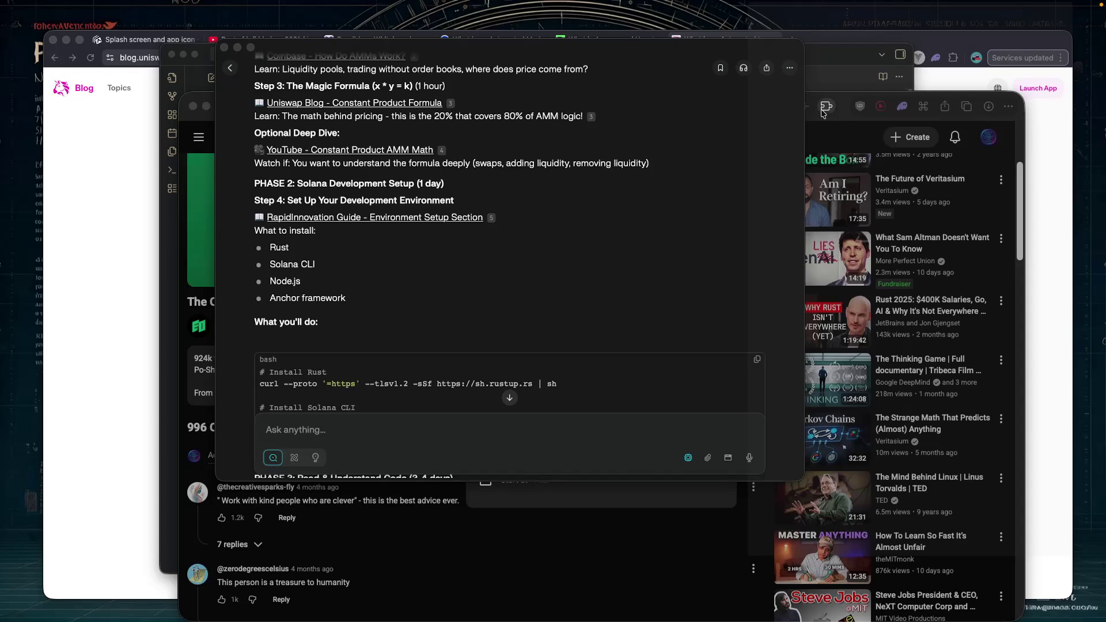
click(845, 124)
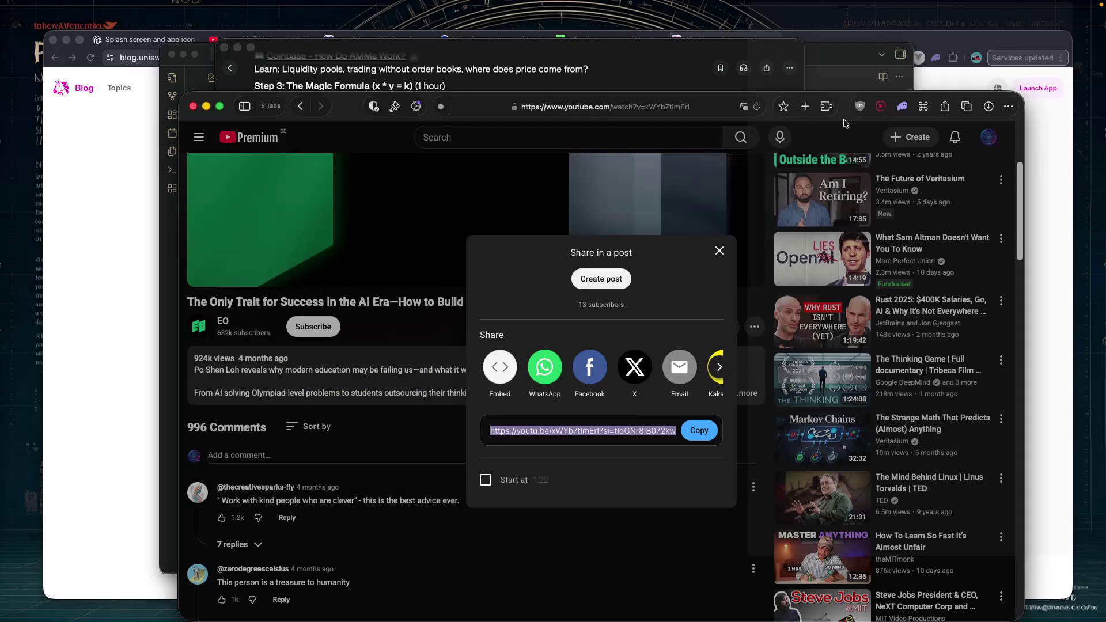
Load the pasted rapidinnovation.io 'How to Build Your Own AMM on Solana' guide URL.
click(503, 104)
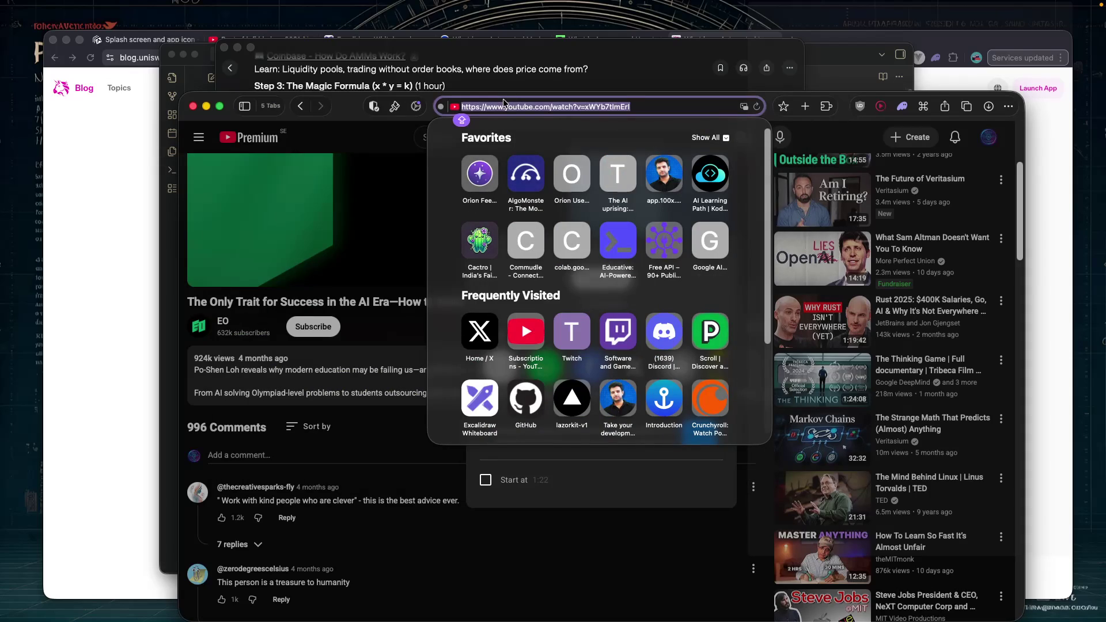
key(ctrl+v)
key(Return)
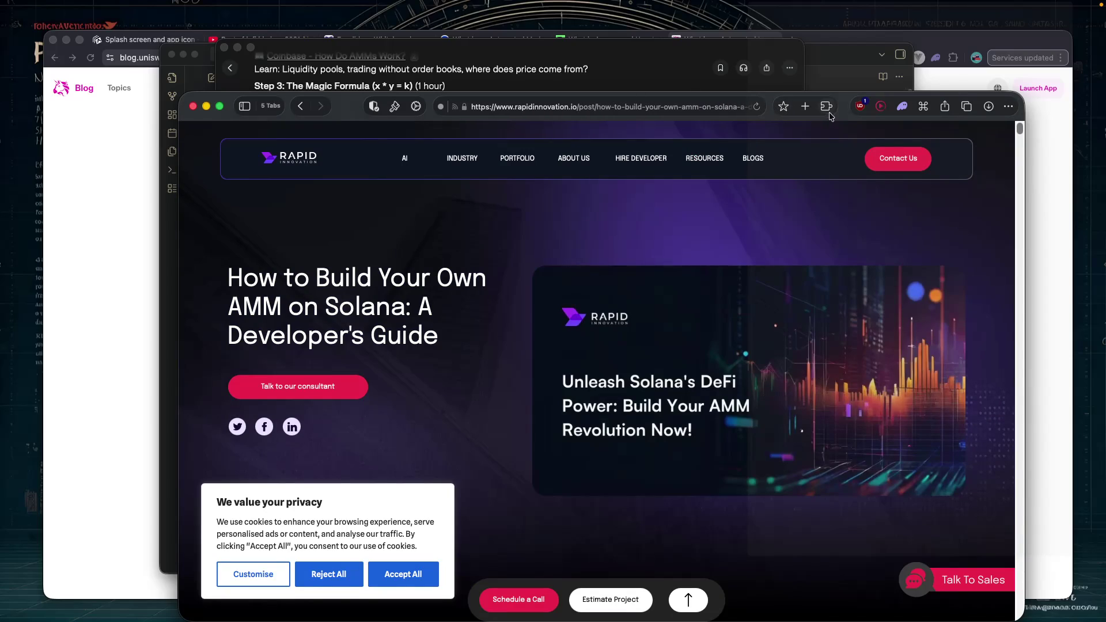
drag(847, 110, 806, 77)
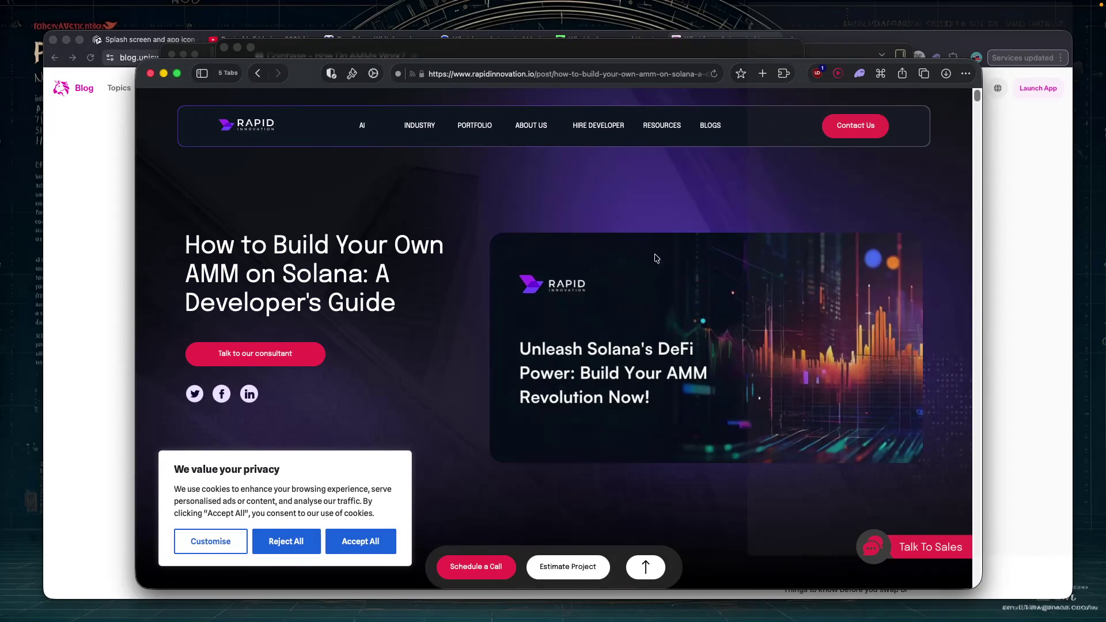
scroll(618, 257, down, 2)
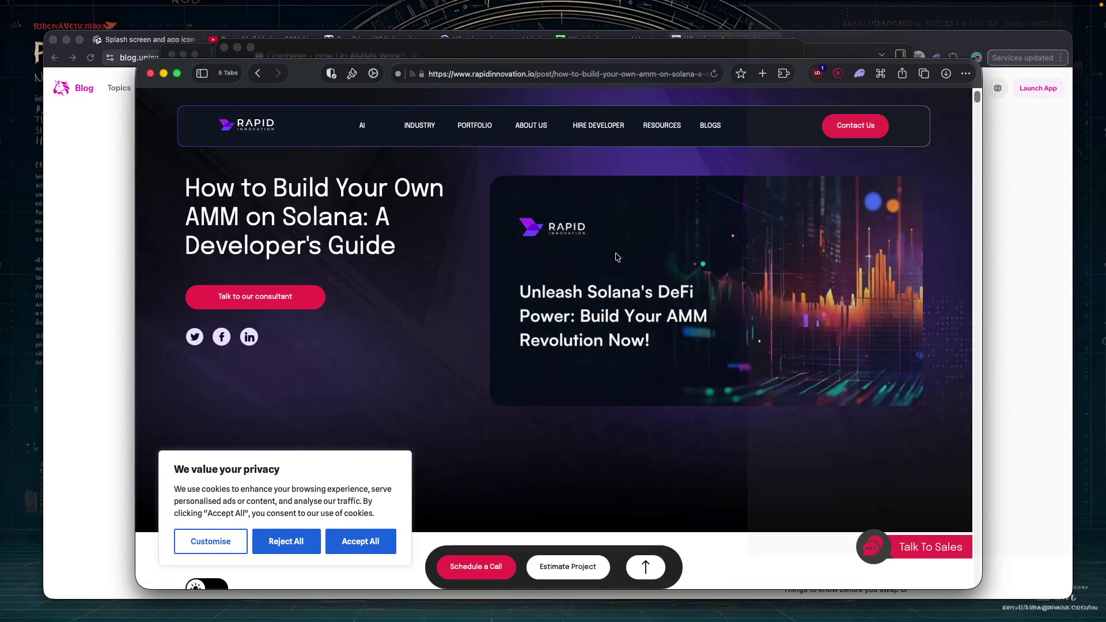
scroll(618, 257, down, 4)
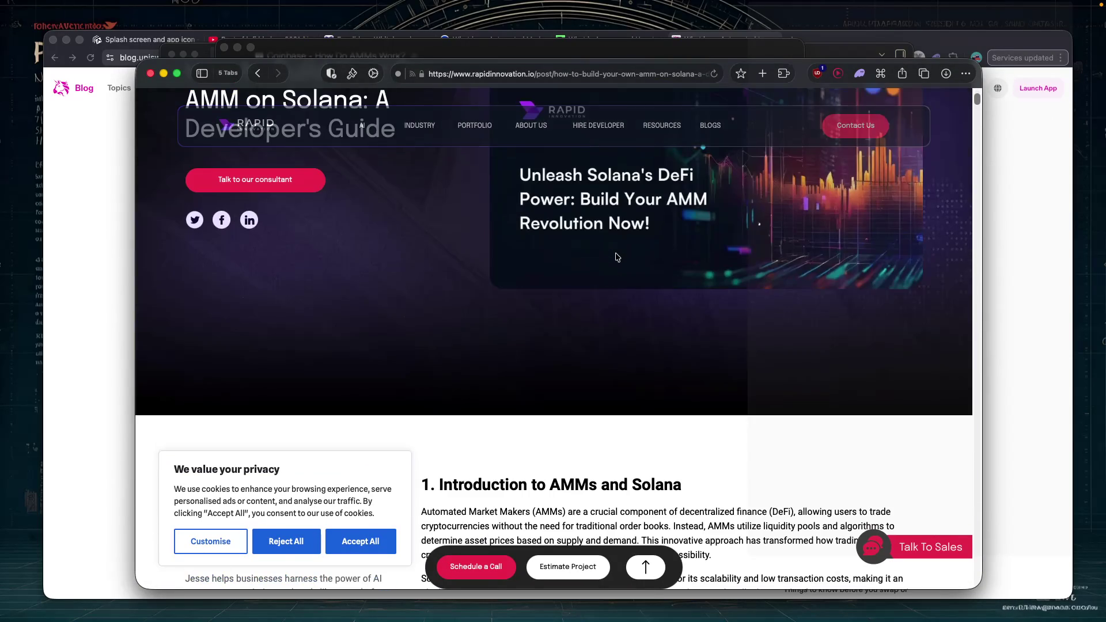
Reject all cookies and switch the article to the dark theme.
click(284, 548)
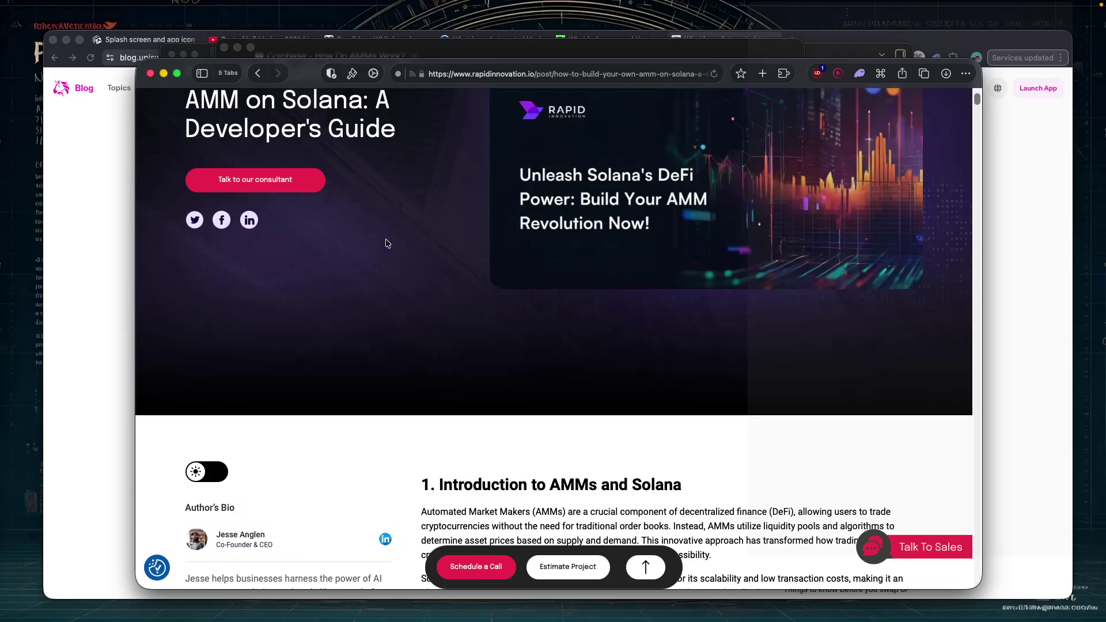
click(353, 74)
click(407, 123)
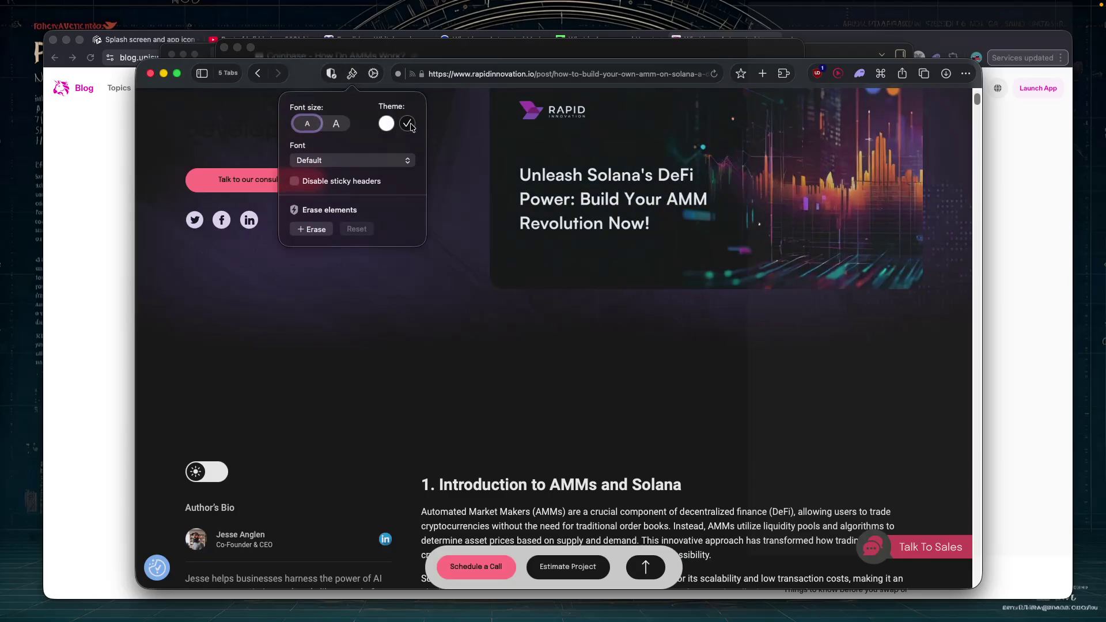
click(450, 243)
scroll(453, 245, down, 10)
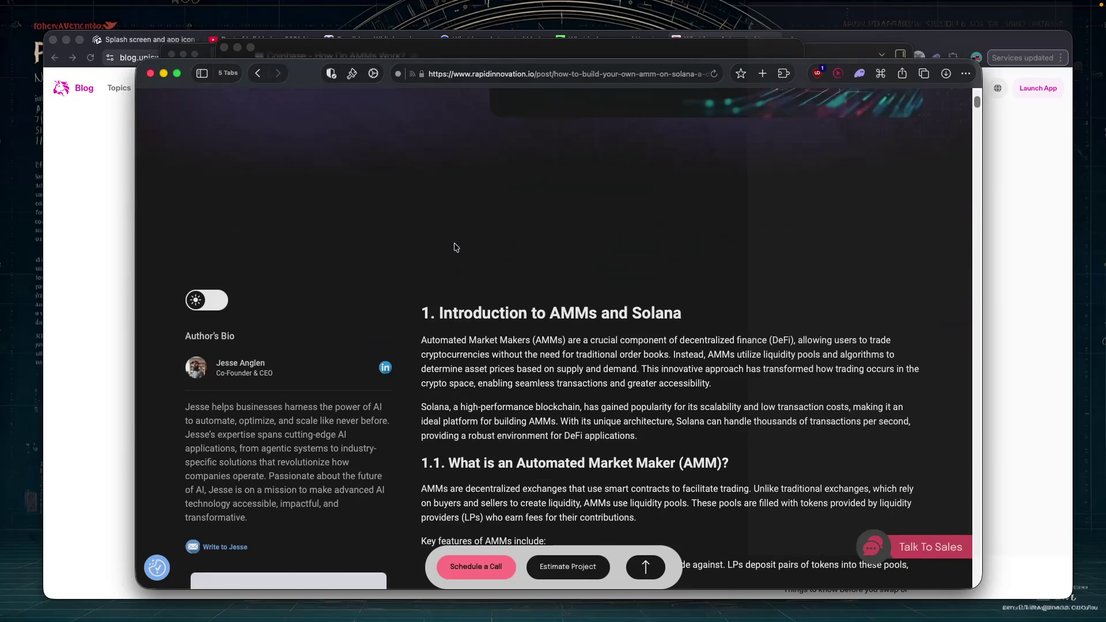
scroll(455, 246, down, 3)
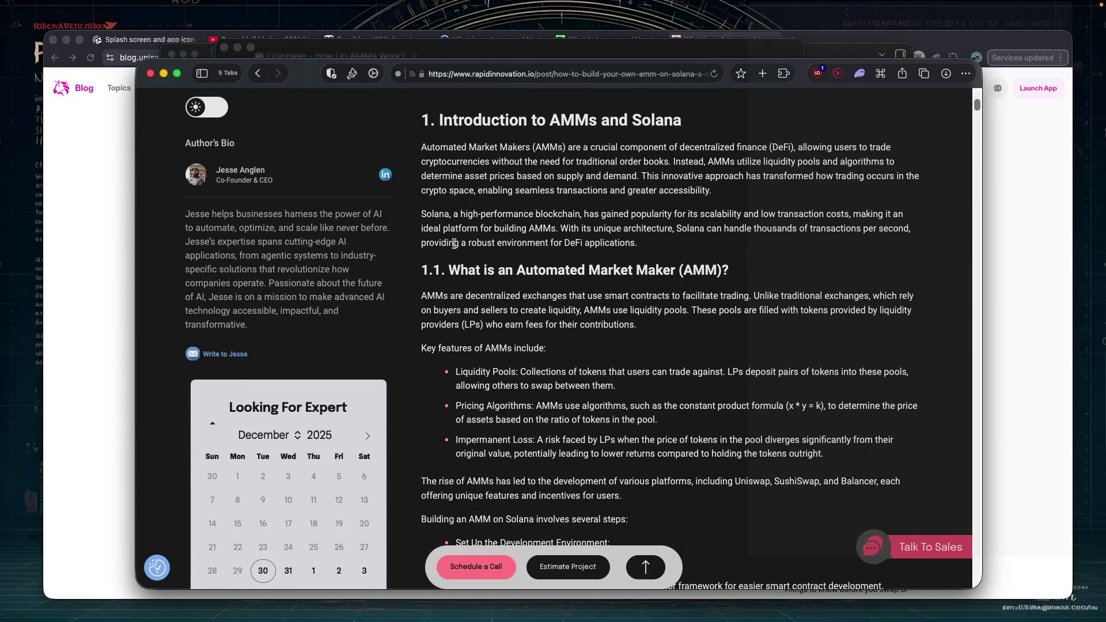
scroll(455, 244, down, 1)
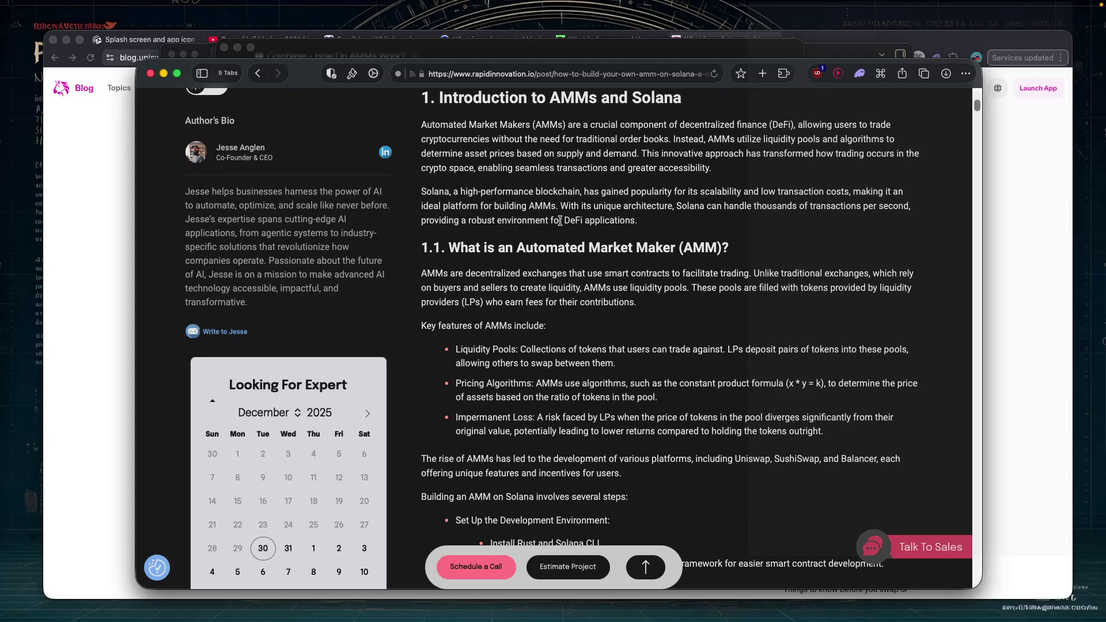
scroll(542, 202, up, 1)
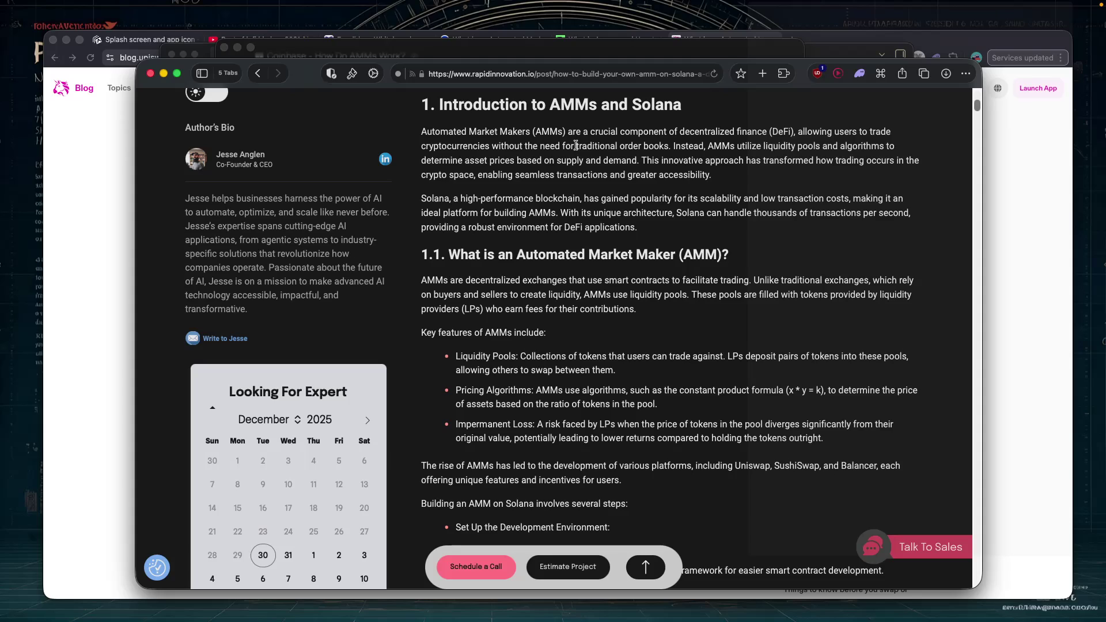
Select the article's lines on smart contracts facilitating trading and liquidity providers earning fees.
scroll(615, 216, down, 1)
scroll(615, 219, down, 1)
scroll(615, 219, down, 2)
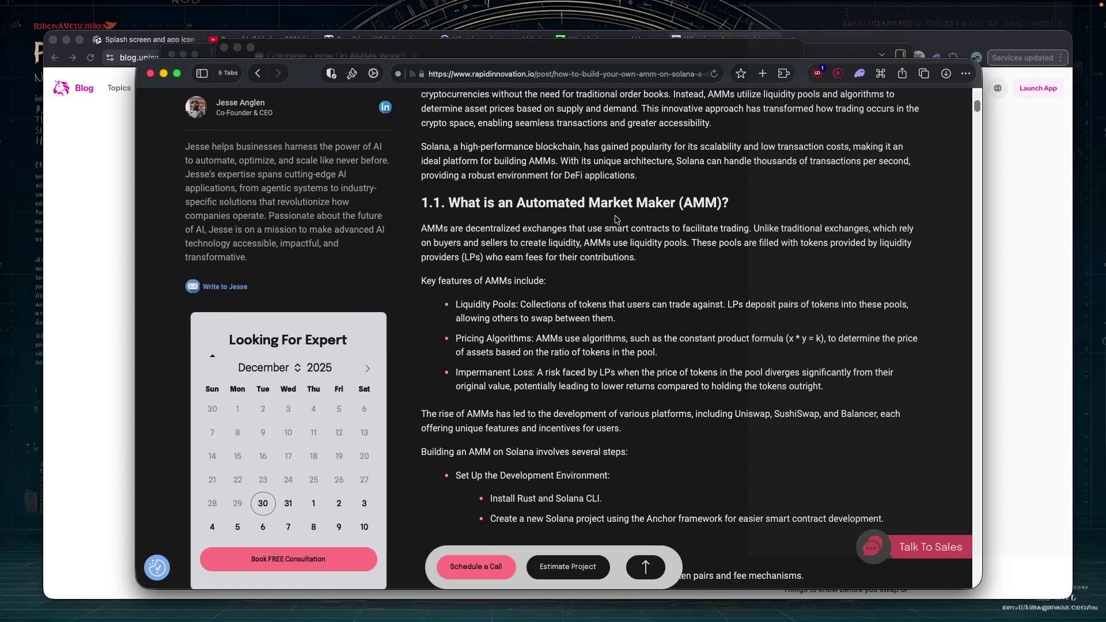
drag(571, 228, 897, 229)
mouse_move(581, 243)
mouse_down()
mouse_move(914, 248)
mouse_move(753, 259)
mouse_up()
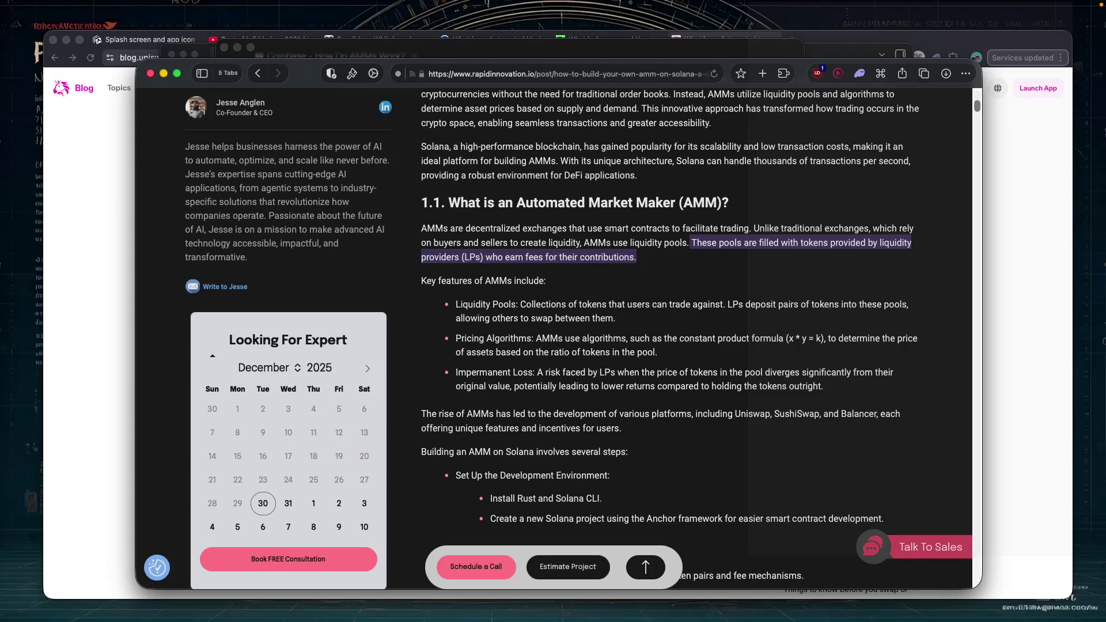
Highlight the 'Liquidity Pools:' label in the first bullet, then raise the Uniswap AMM article window.
key(super+Tab)
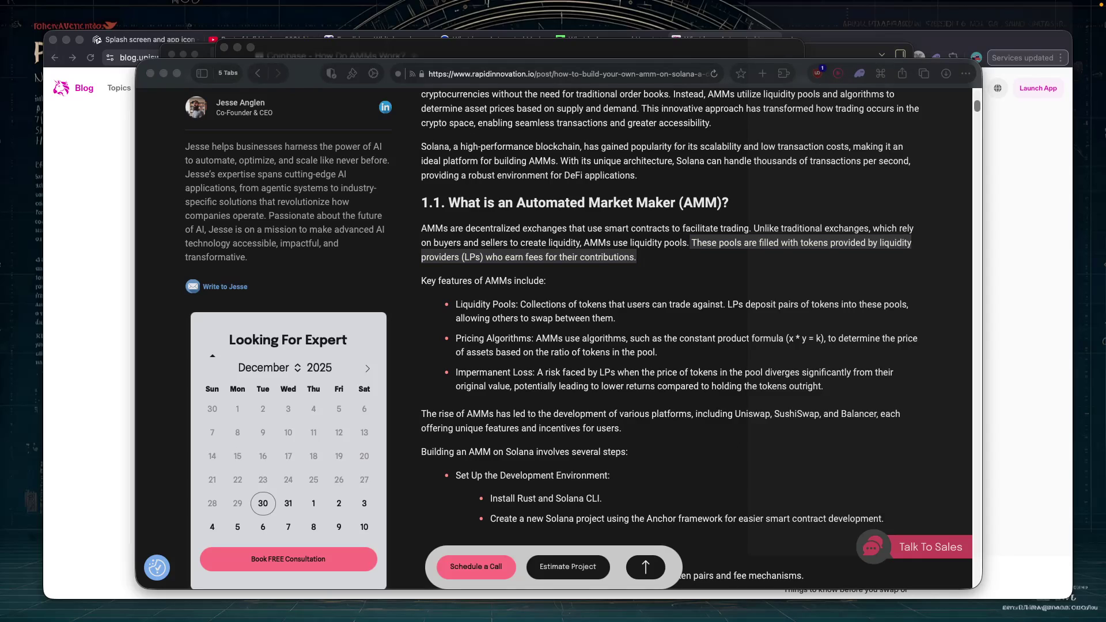
key(super+Tab)
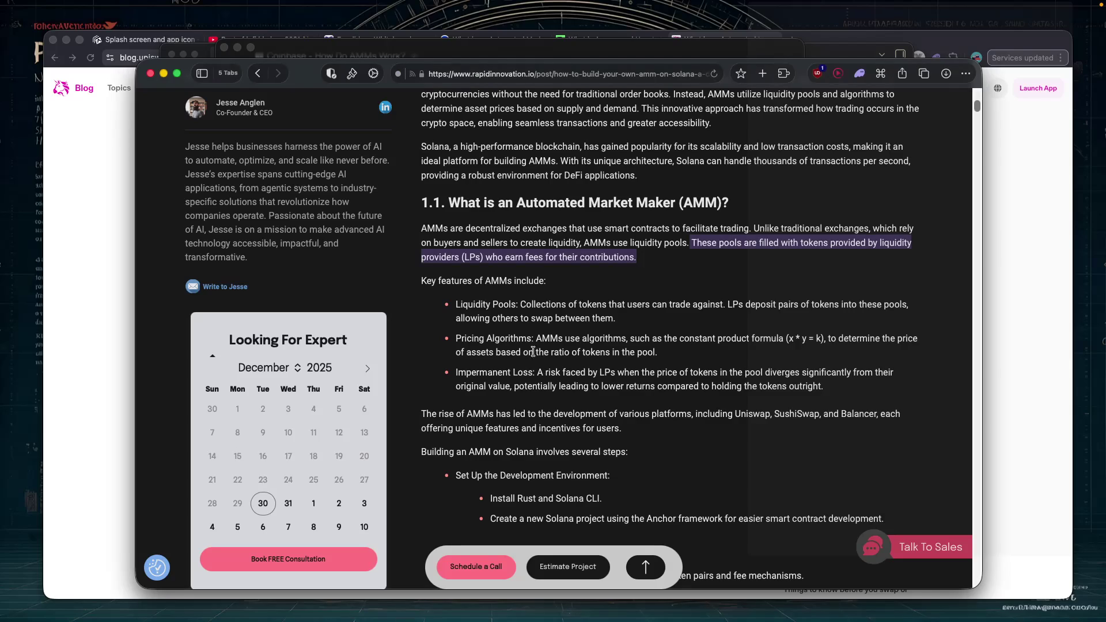
click(526, 311)
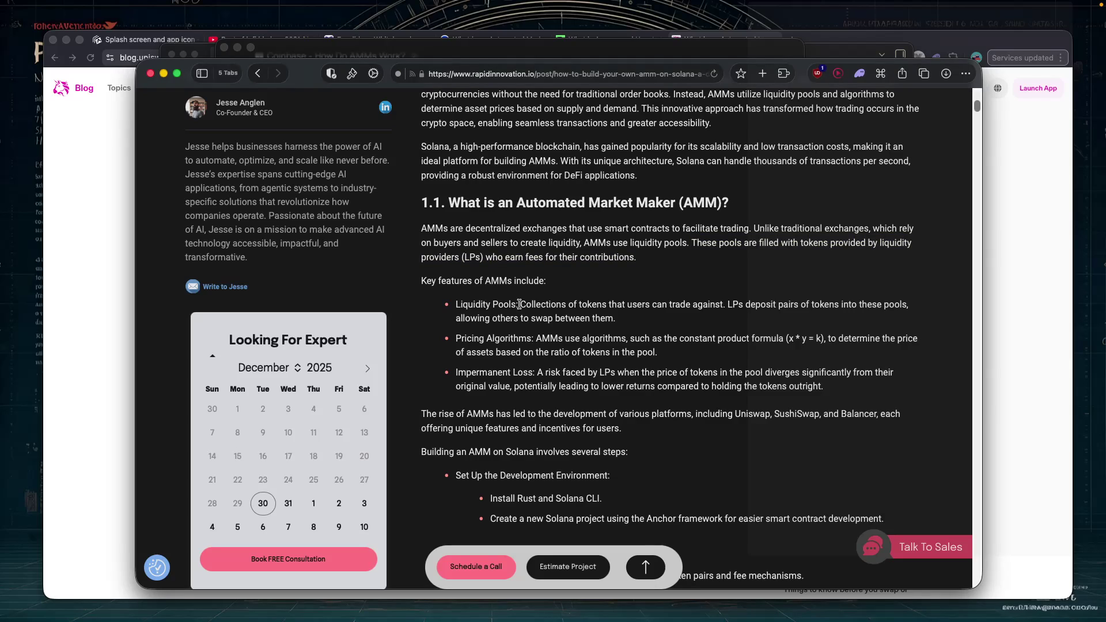
drag(571, 228, 684, 228)
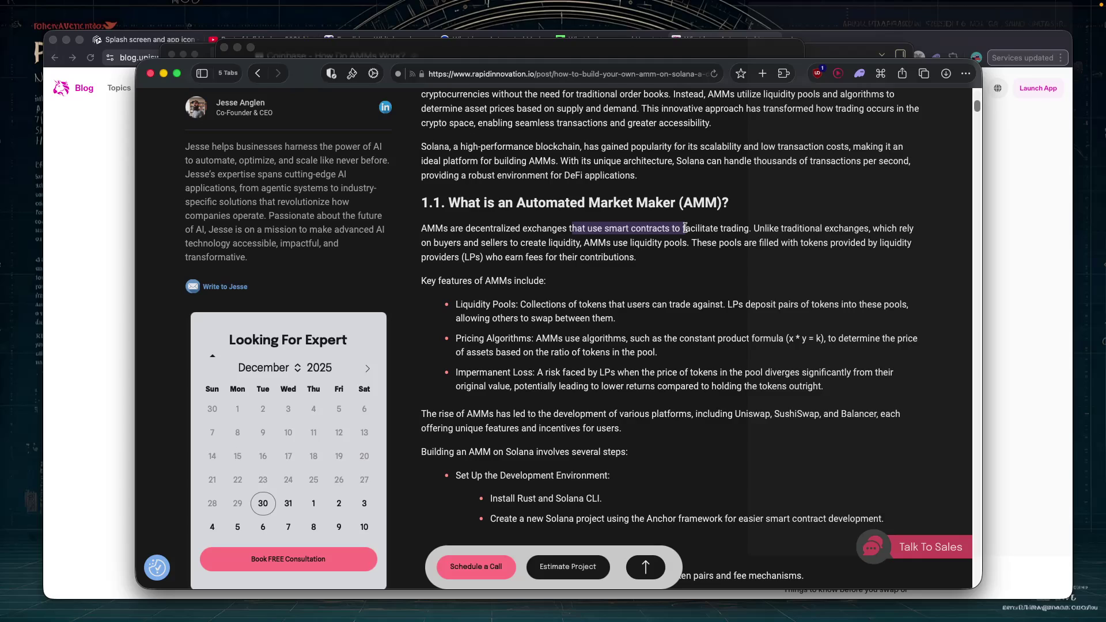
drag(456, 304, 519, 304)
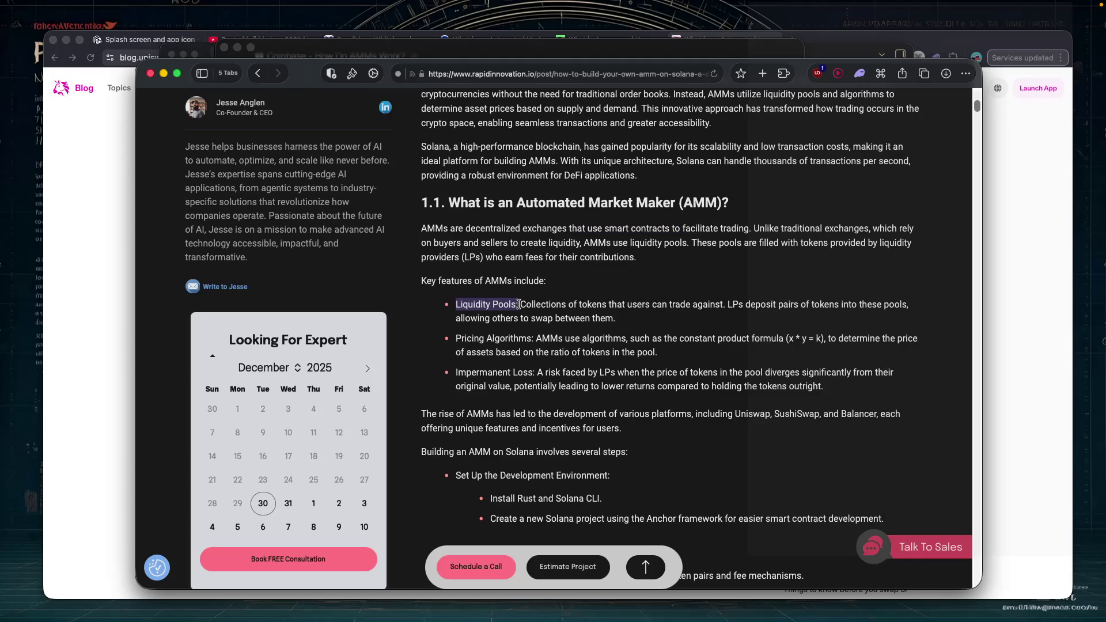
scroll(519, 305, down, 1)
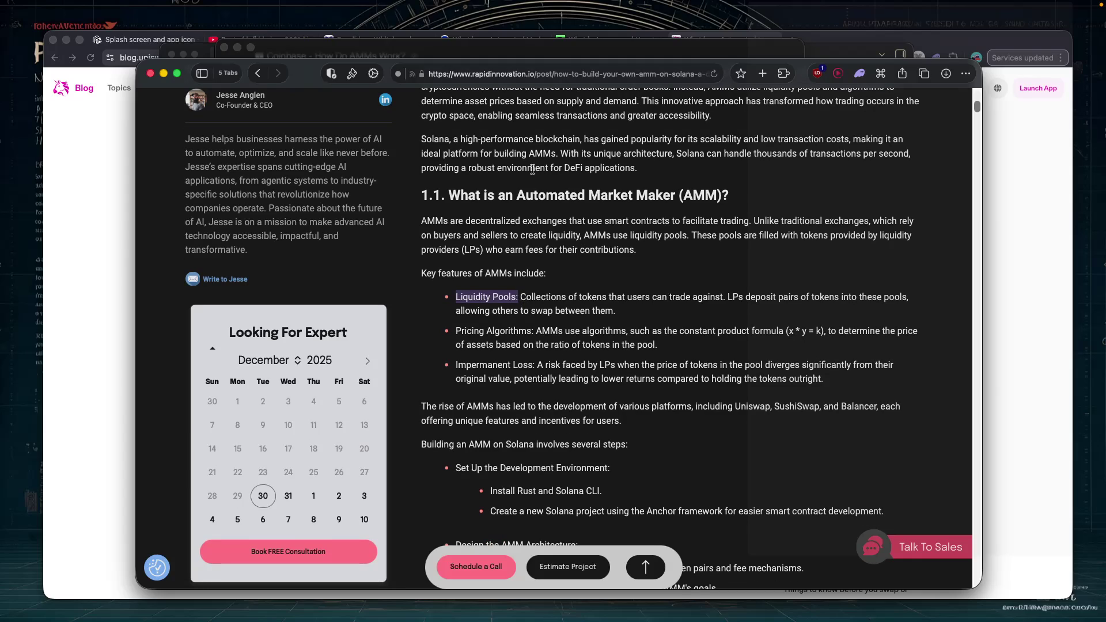
click(111, 153)
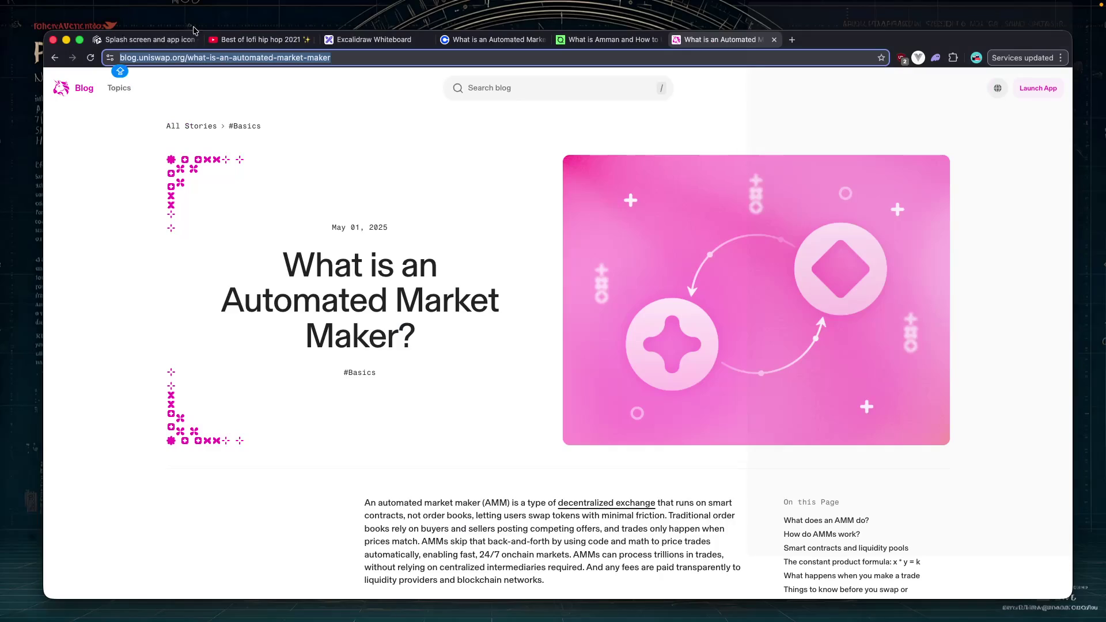
Close the Expo docs tab and both duplicate AMM article tabs.
click(168, 42)
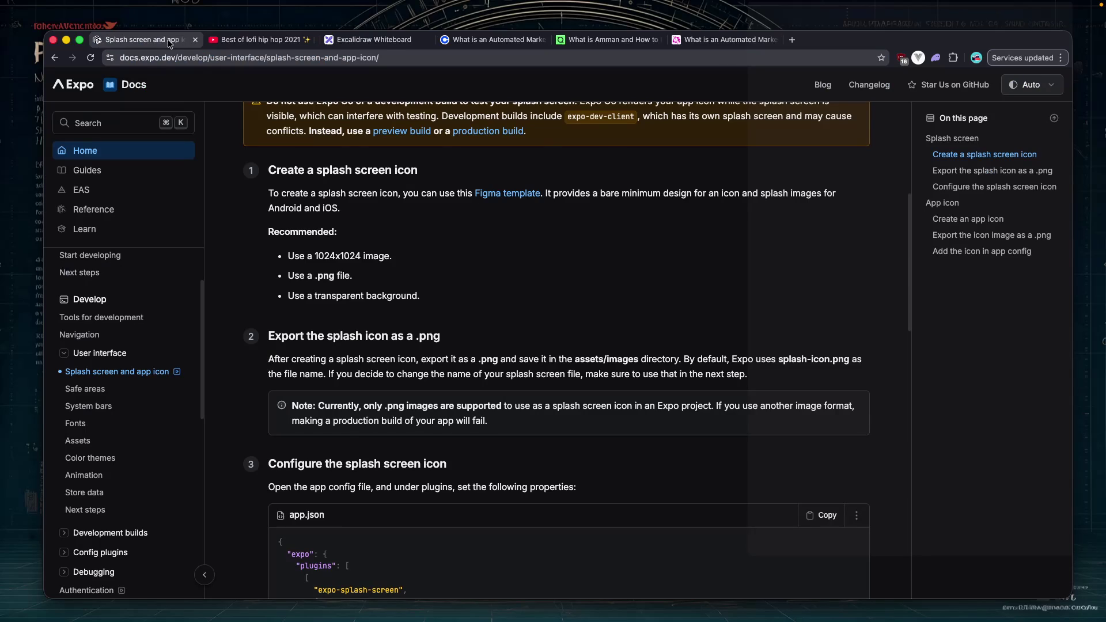
key(super+w)
key(super+w)
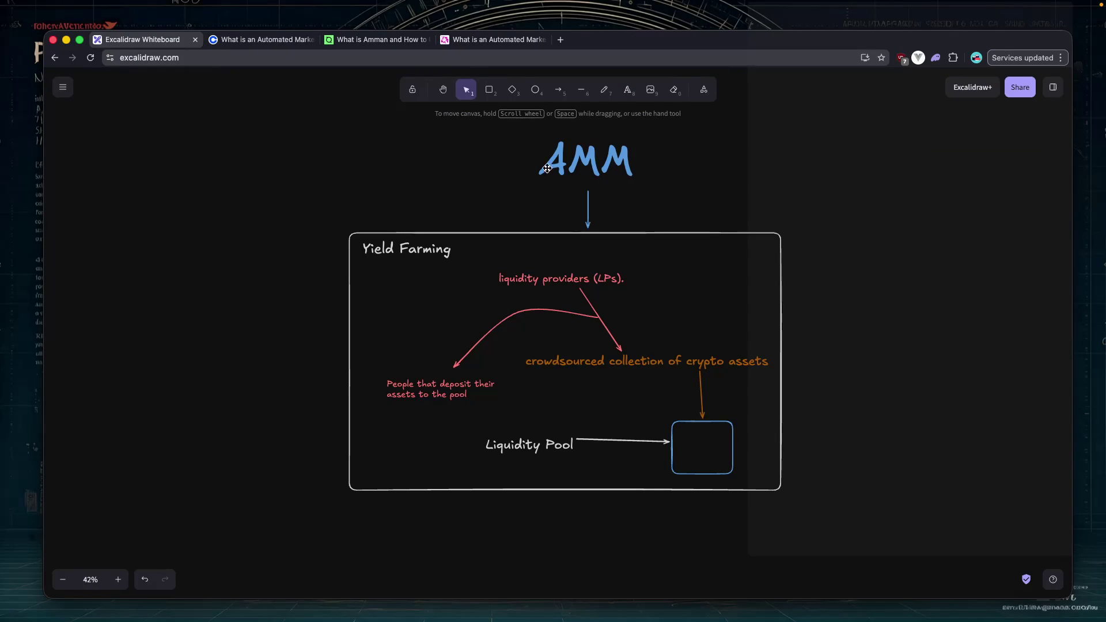
click(311, 39)
click(427, 39)
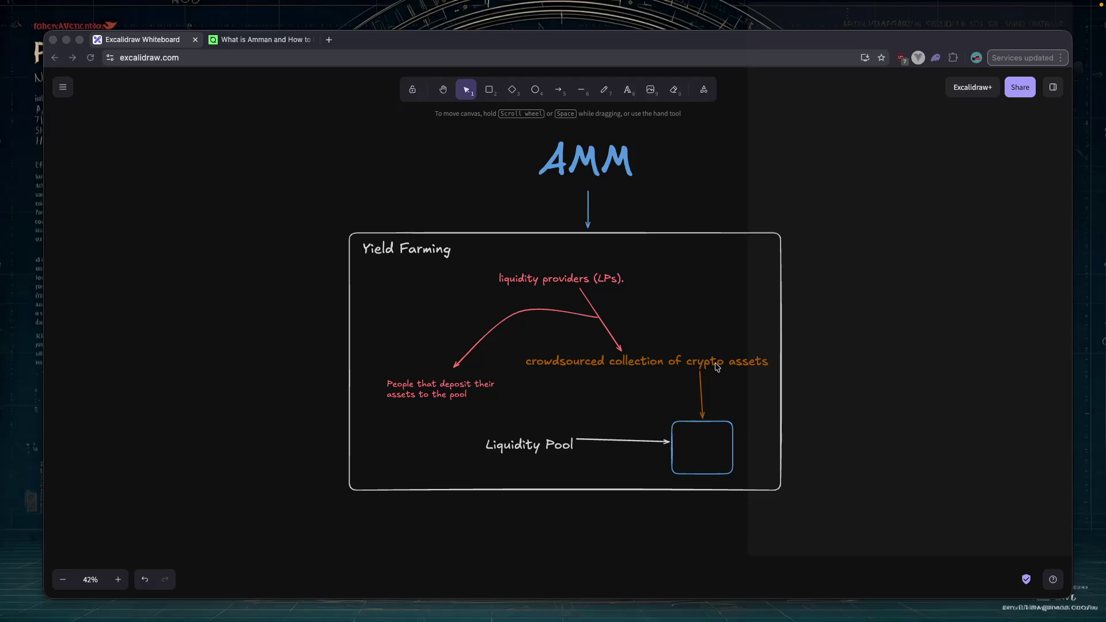
Draw a curved arrow from the Liquidity Pool box up past the Yield Farming frame's corner.
scroll(586, 306, right, 3)
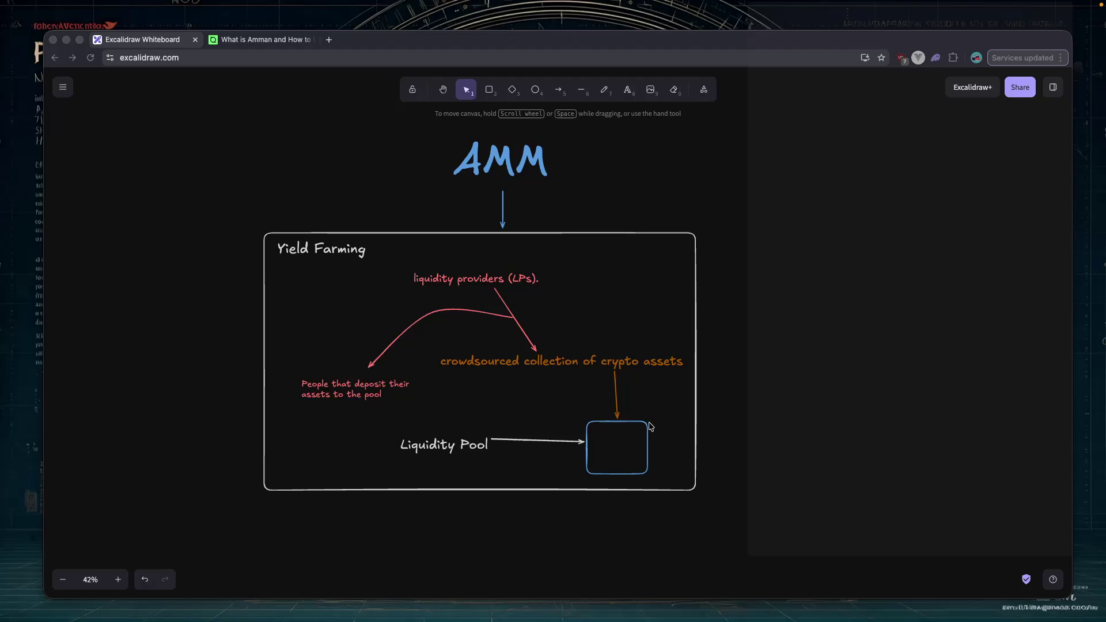
click(651, 433)
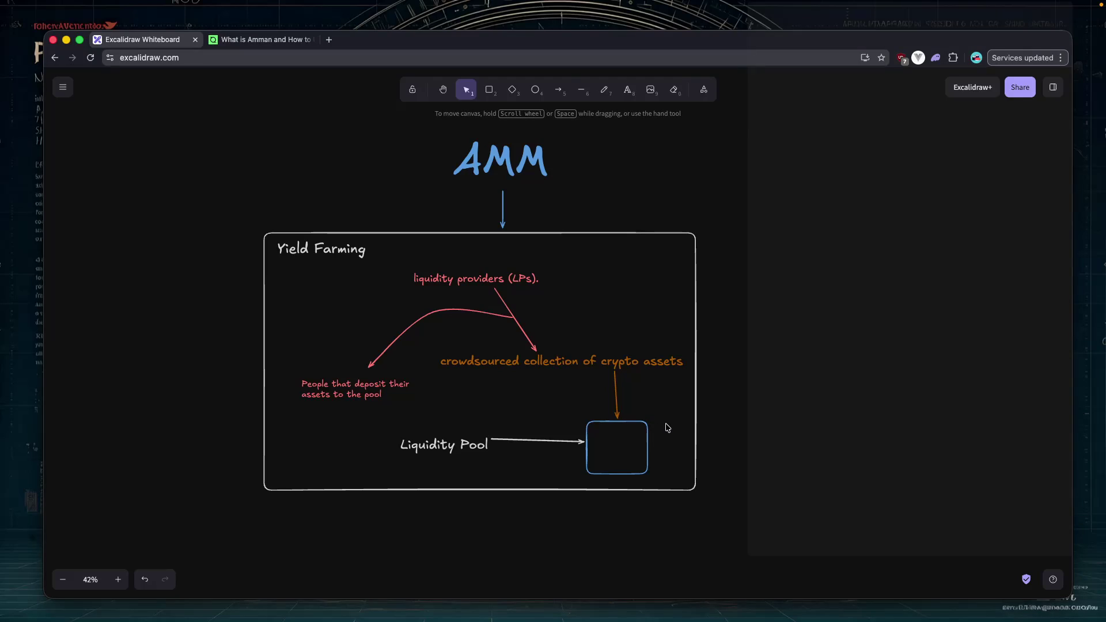
key(a)
mouse_move(650, 432)
mouse_down()
mouse_move(724, 363)
mouse_move(691, 220)
mouse_move(686, 289)
mouse_move(667, 207)
mouse_up()
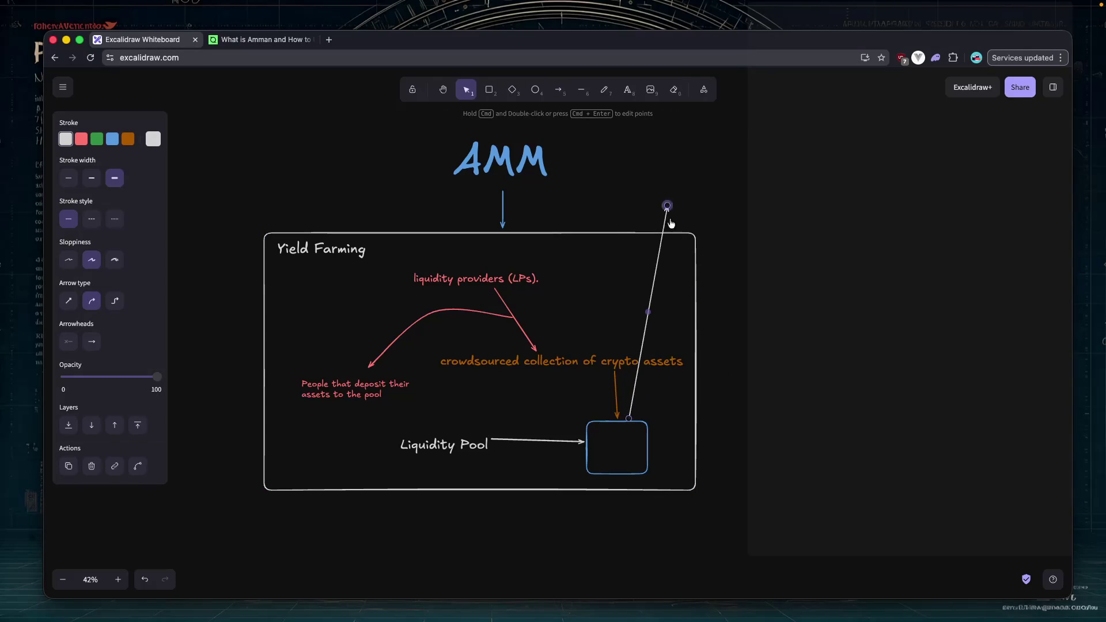
mouse_move(649, 312)
mouse_down()
mouse_move(733, 334)
mouse_move(744, 326)
mouse_up()
Add the text note 'Algorithm which tell the price of the' at the arrow's tip beside AMM.
click(578, 186)
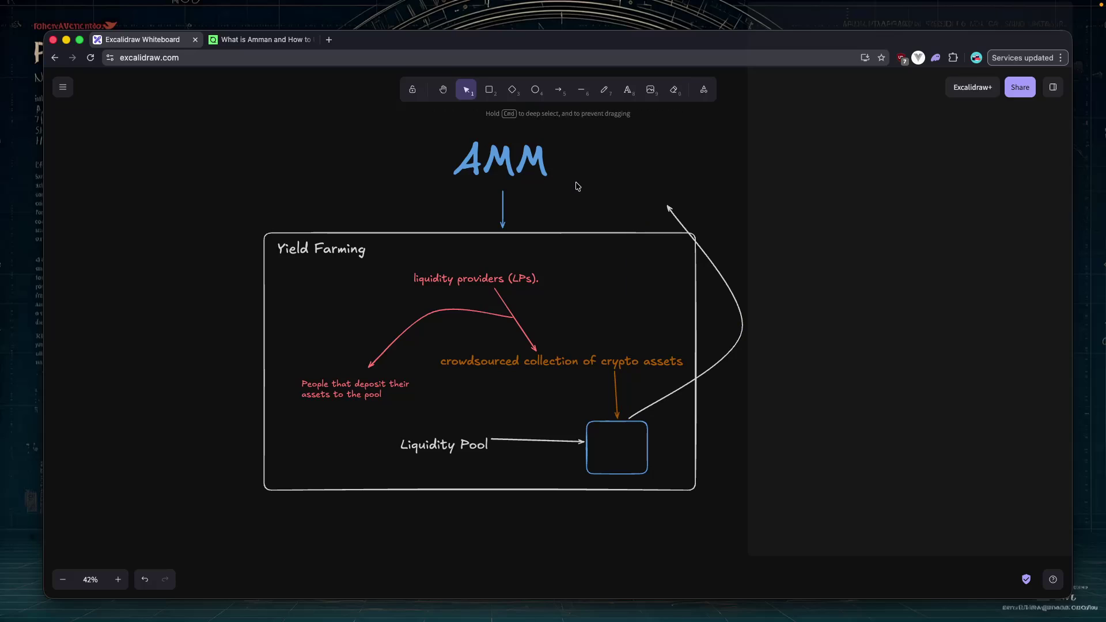
double_click(576, 184)
text(s)
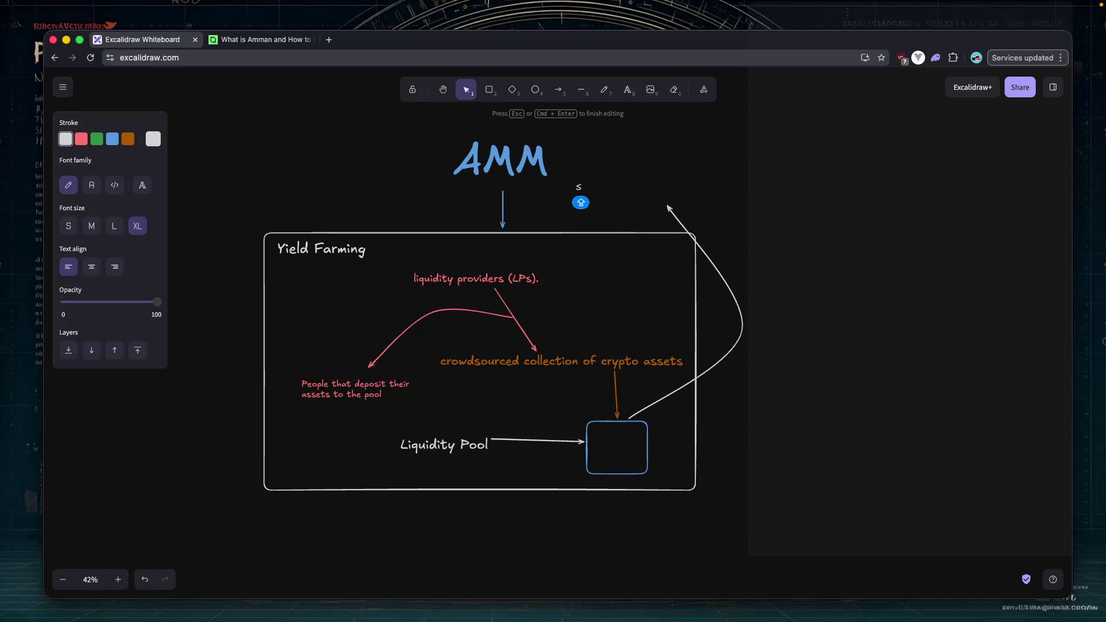
key(BackSpace)
text(AZ)
key(BackSpace)
text(lgorithm)
text( which )
text(tell the price of the to)
key(BackSpace)
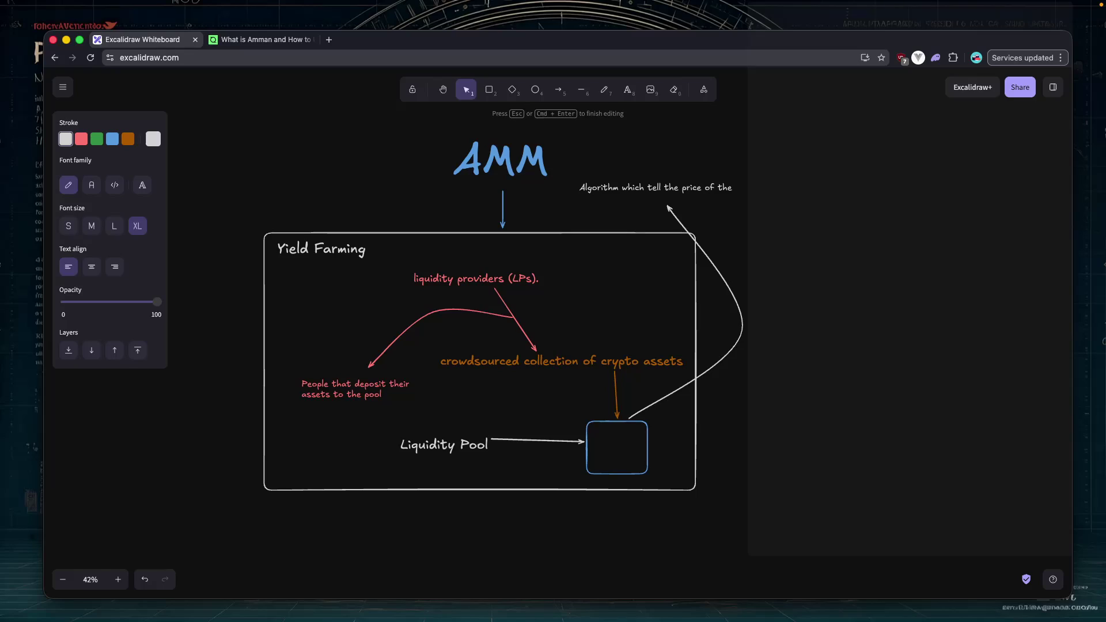
key(Escape)
Insert 'There is a contract have the' as the note's first line, then return to the RapidInnovation guide.
double_click(562, 188)
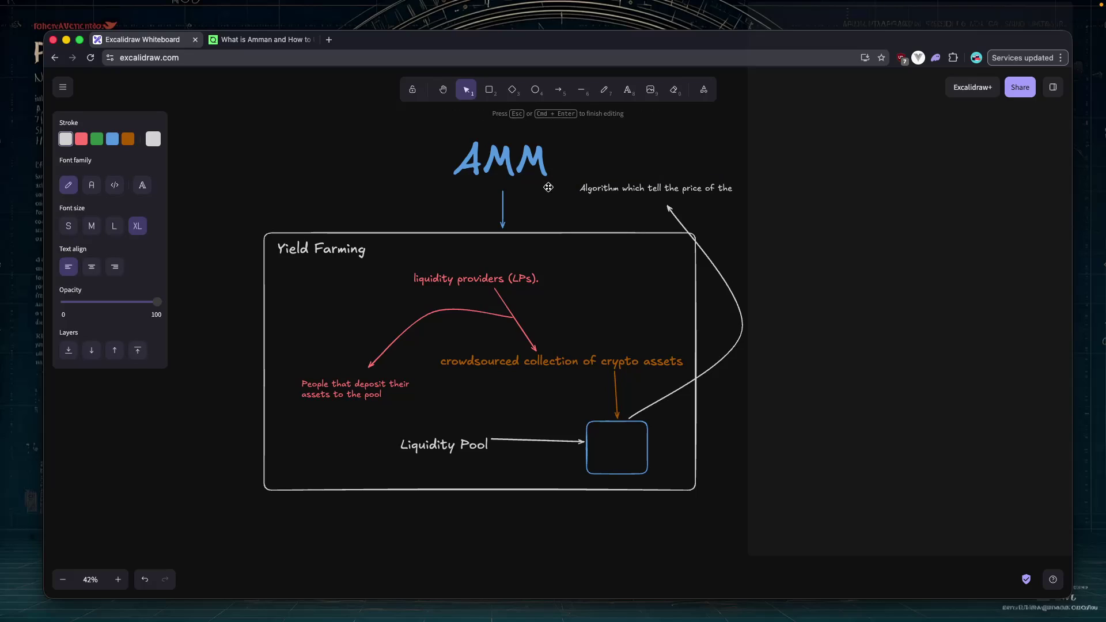
double_click(581, 188)
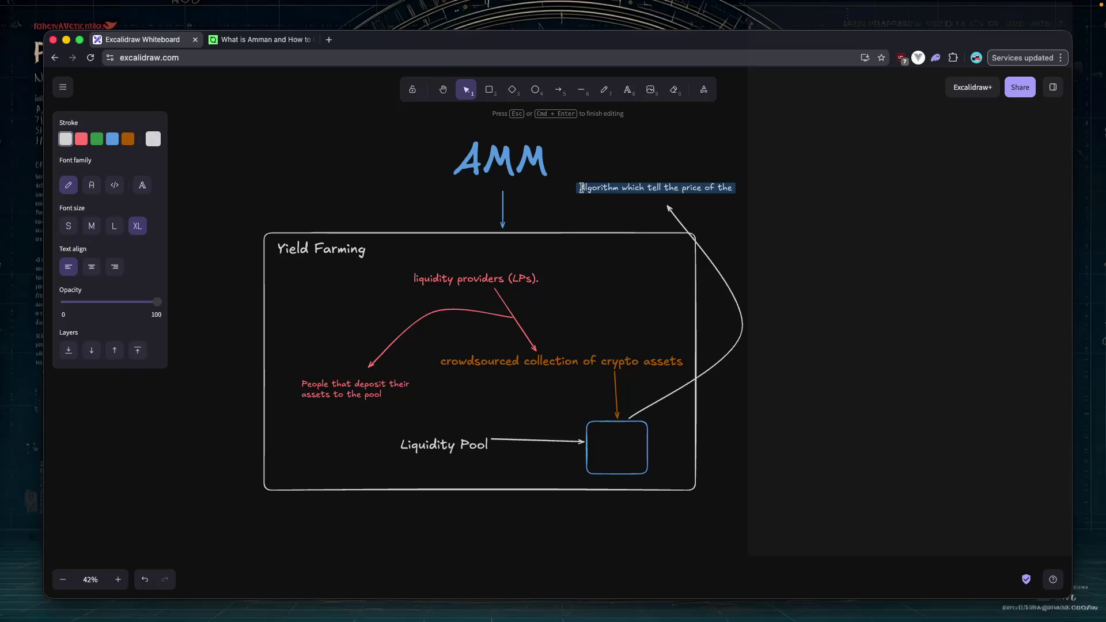
key(Left)
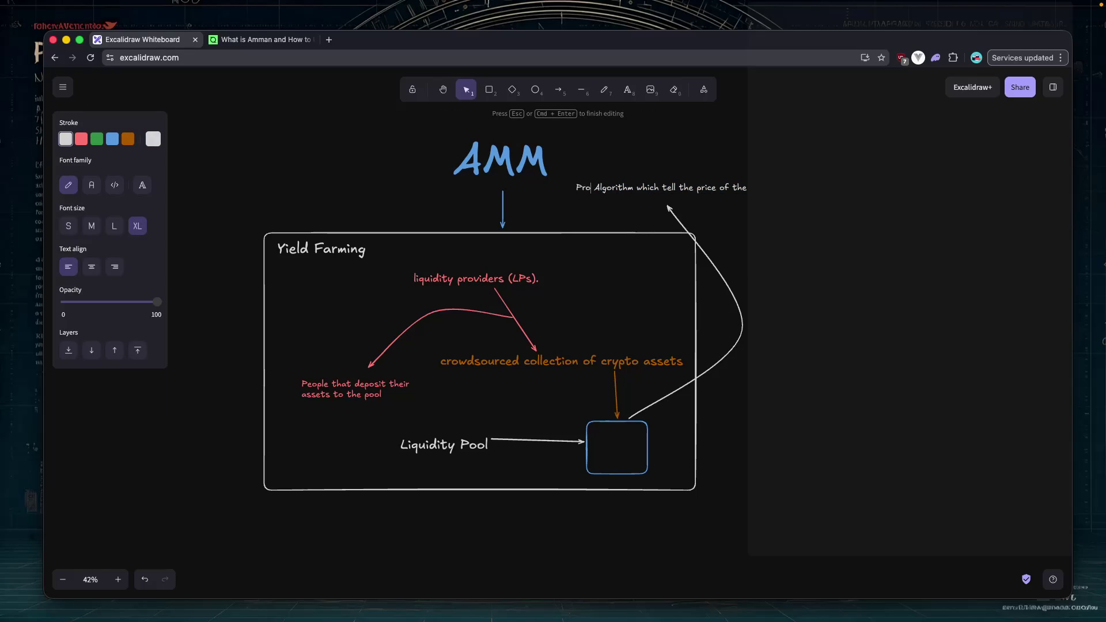
text(There)
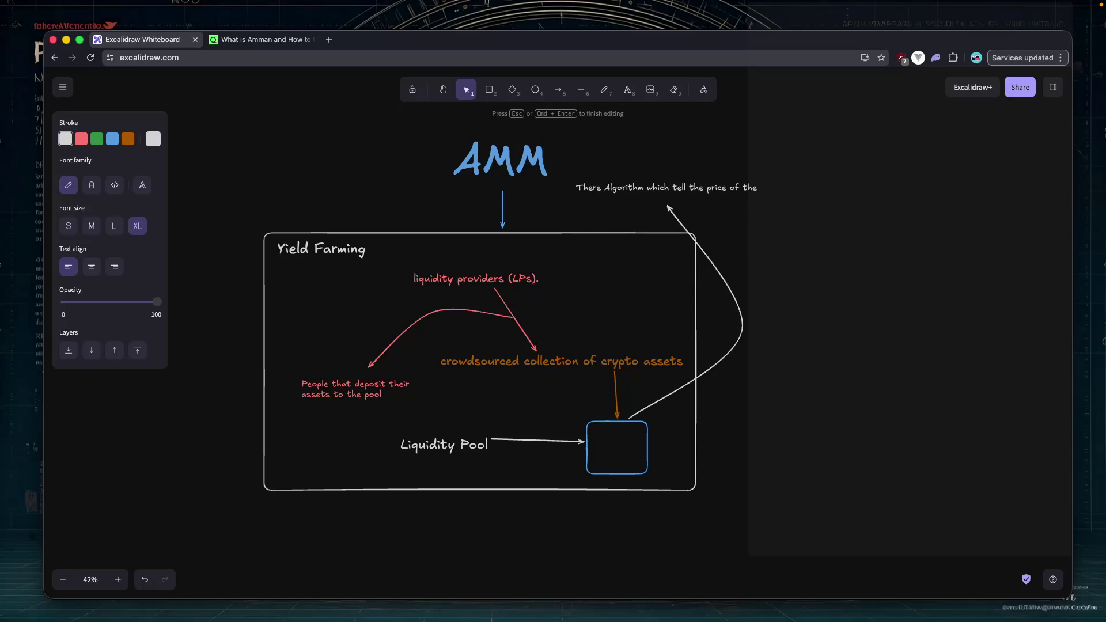
text( is a)
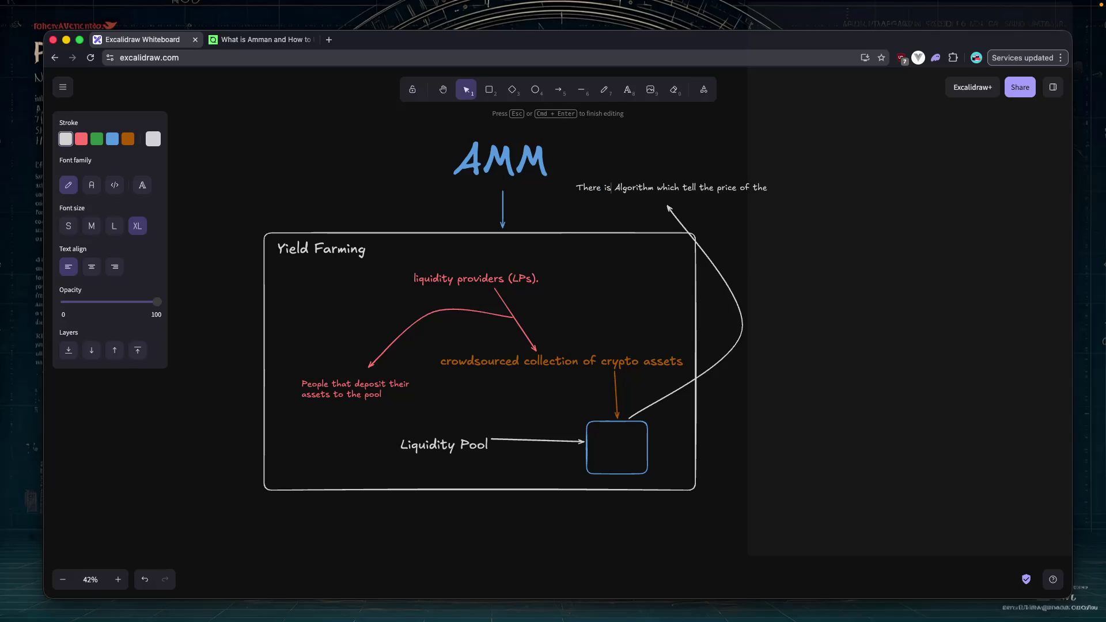
text( contran)
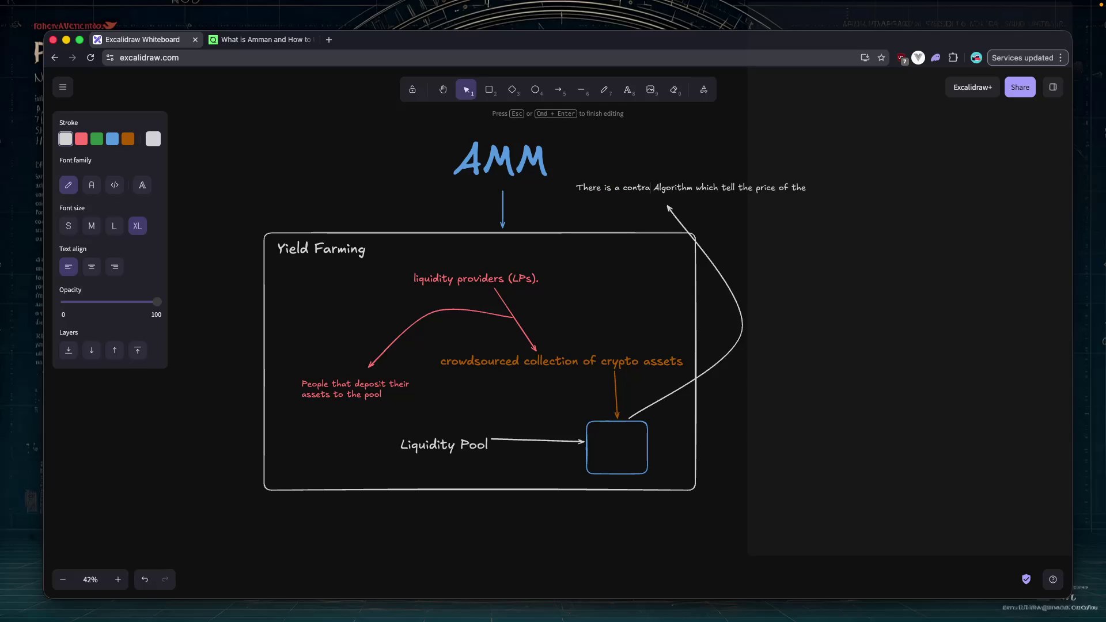
key(BackSpace)
text(ct have teh)
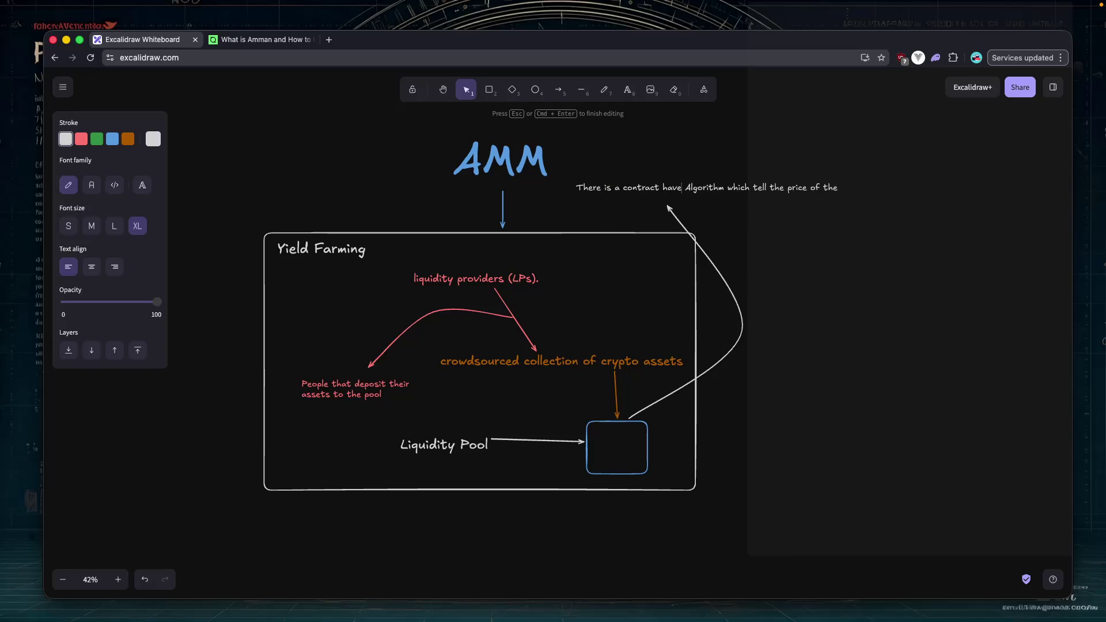
key(BackSpace)
key(BackSpace)
text(he)
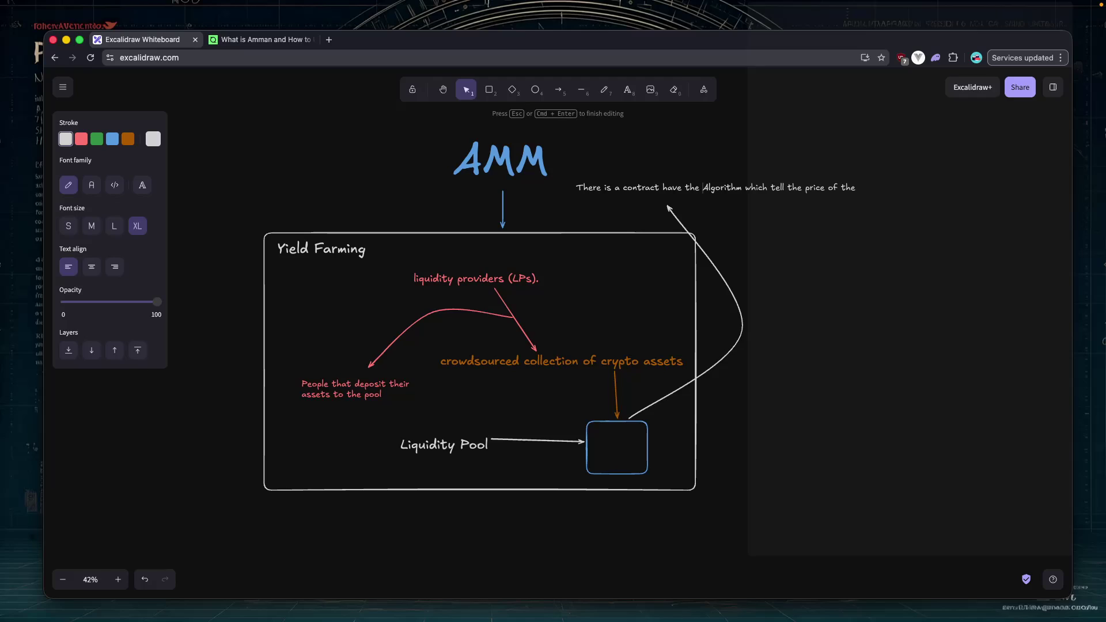
key(Return)
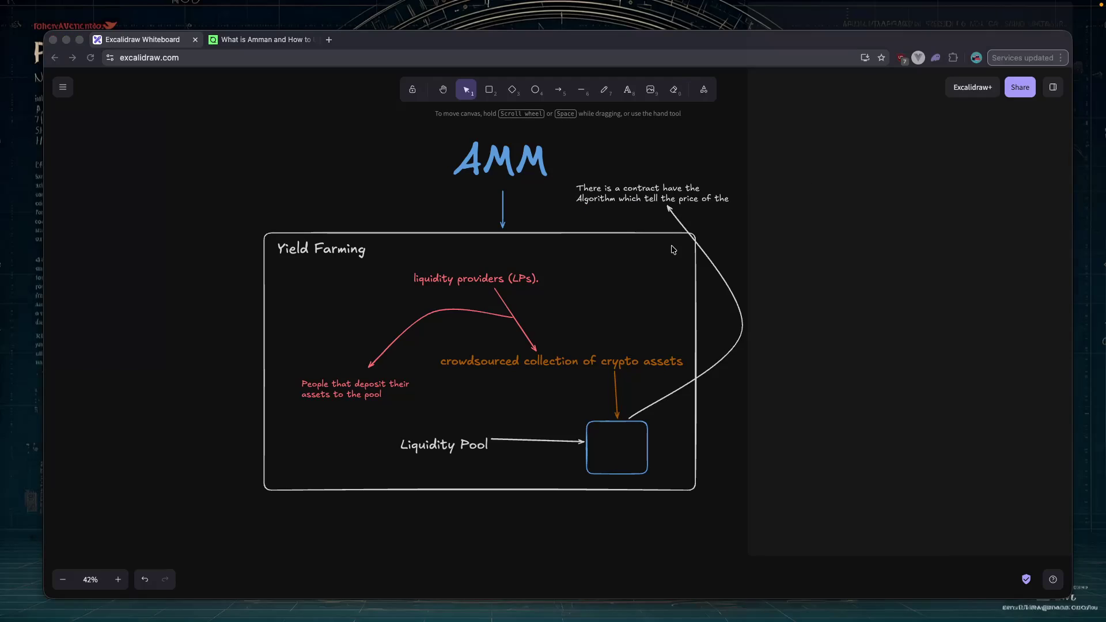
key(super+Tab)
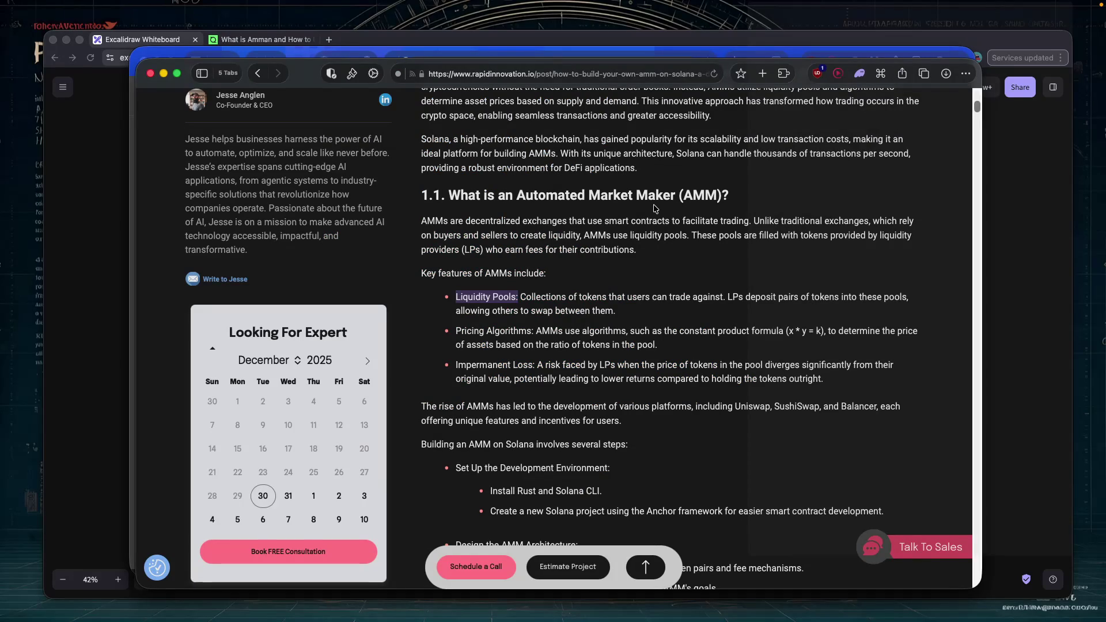
Scroll the RapidInnovation guide to the Liquidity Pools features just above its Solana AMM build steps.
scroll(655, 209, down, 1)
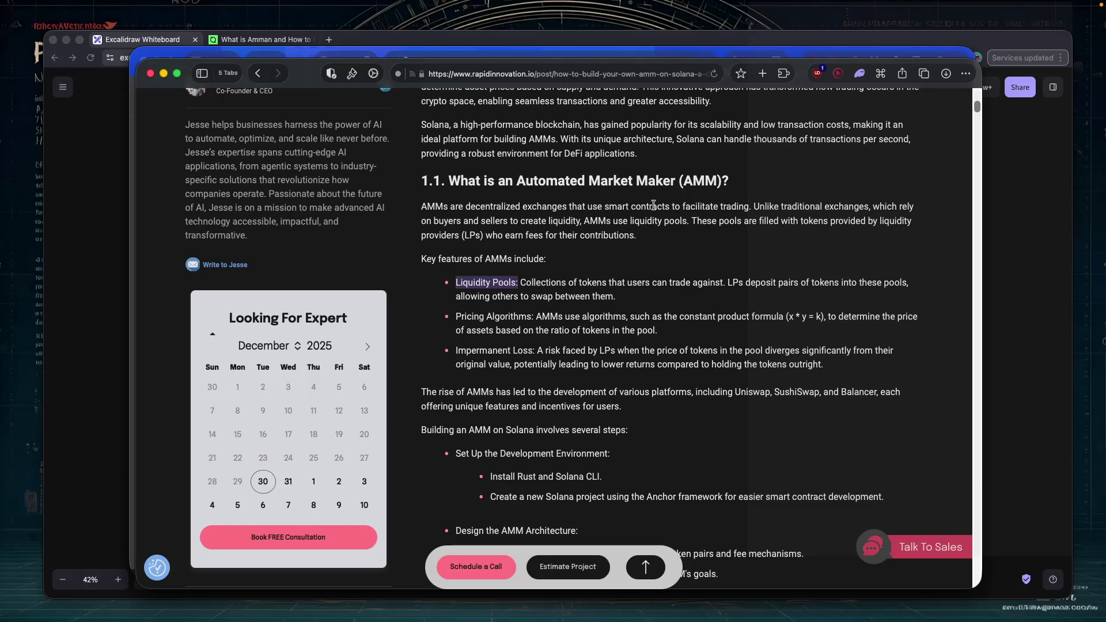
scroll(654, 205, down, 1)
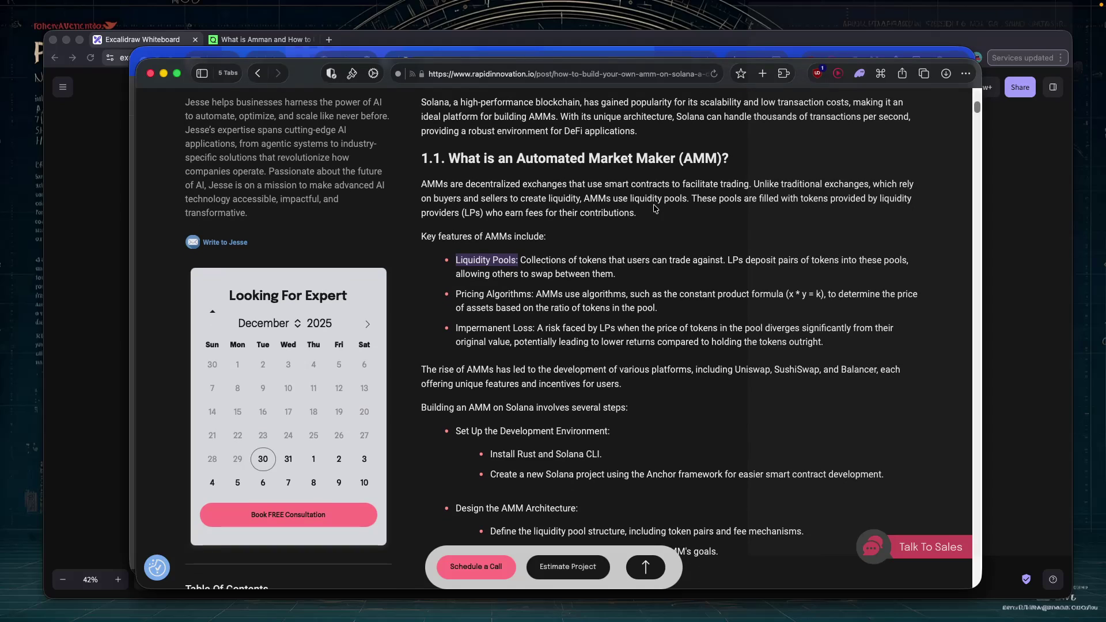
scroll(655, 209, down, 1)
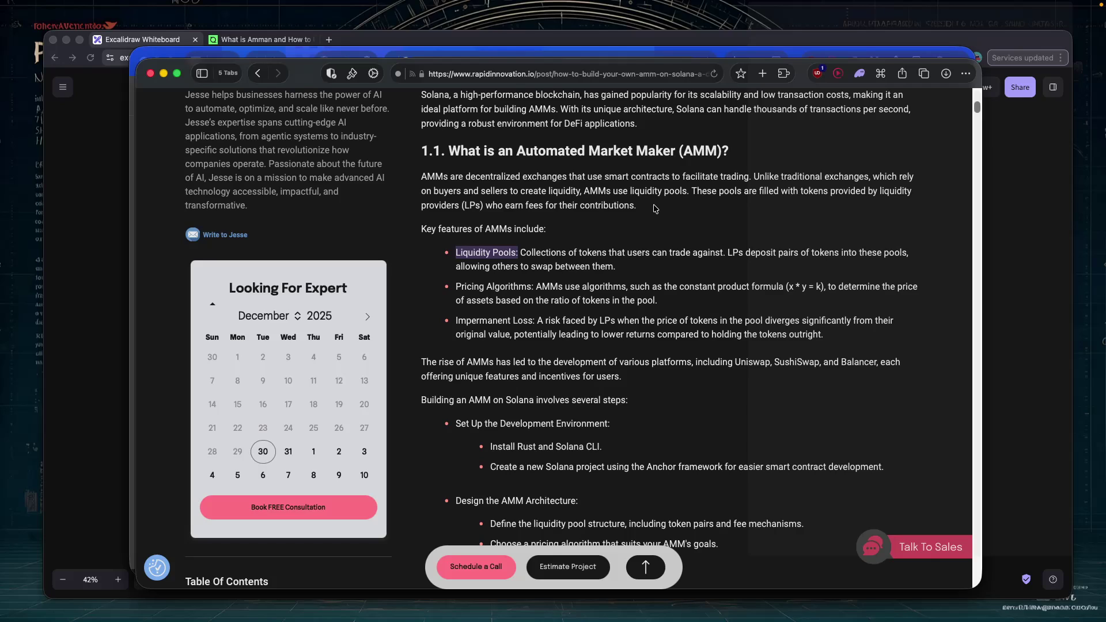
scroll(656, 209, down, 1)
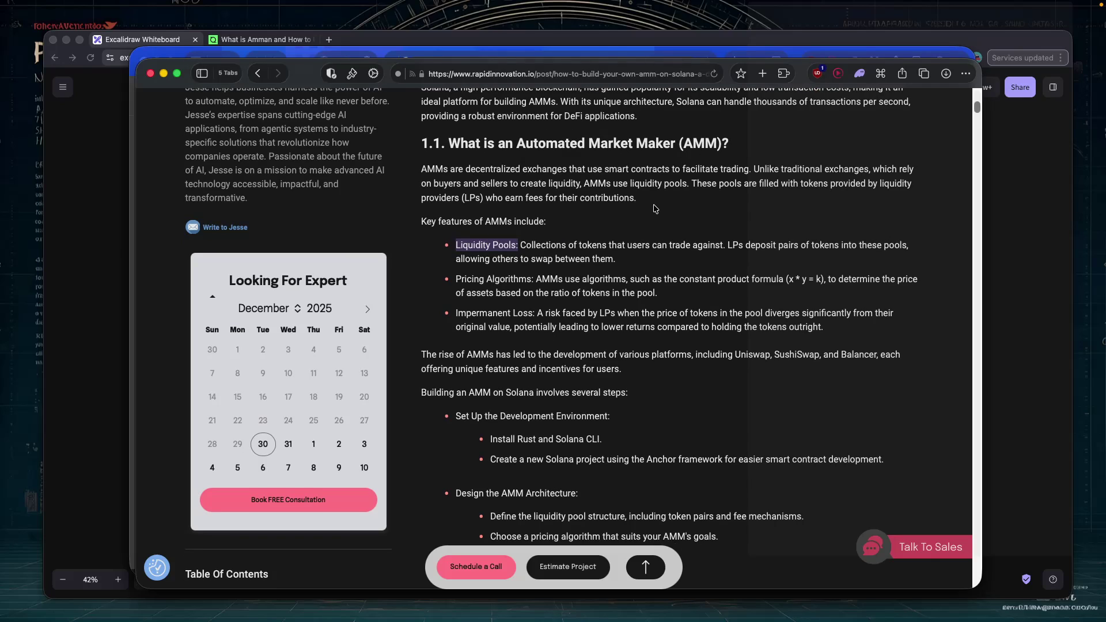
scroll(656, 209, down, 1)
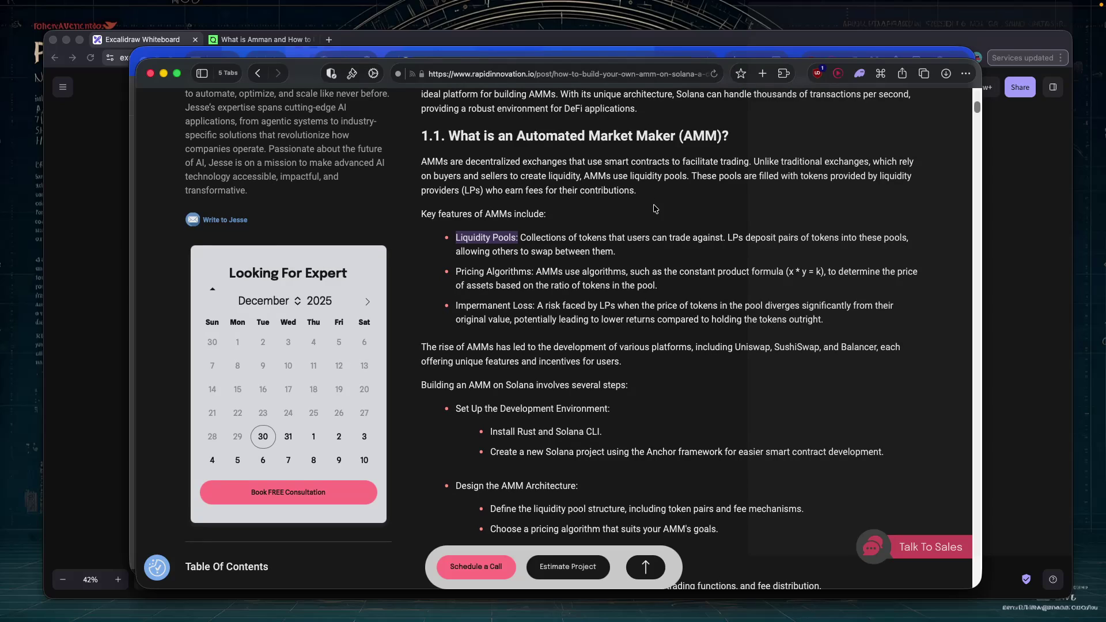
scroll(656, 208, down, 1)
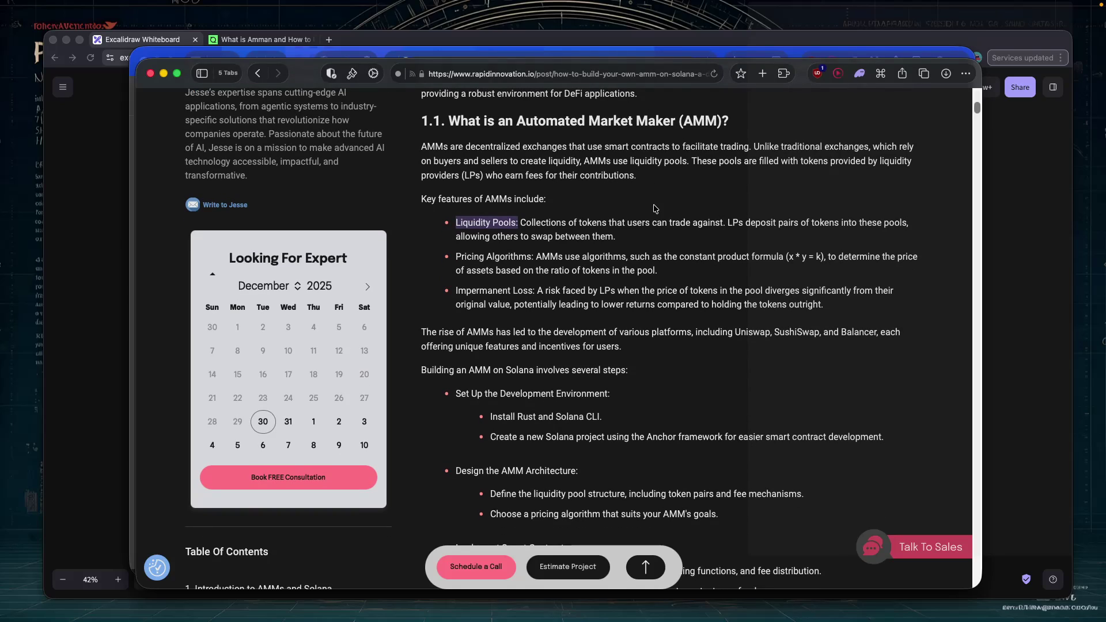
scroll(656, 209, down, 1)
scroll(656, 209, down, 1)
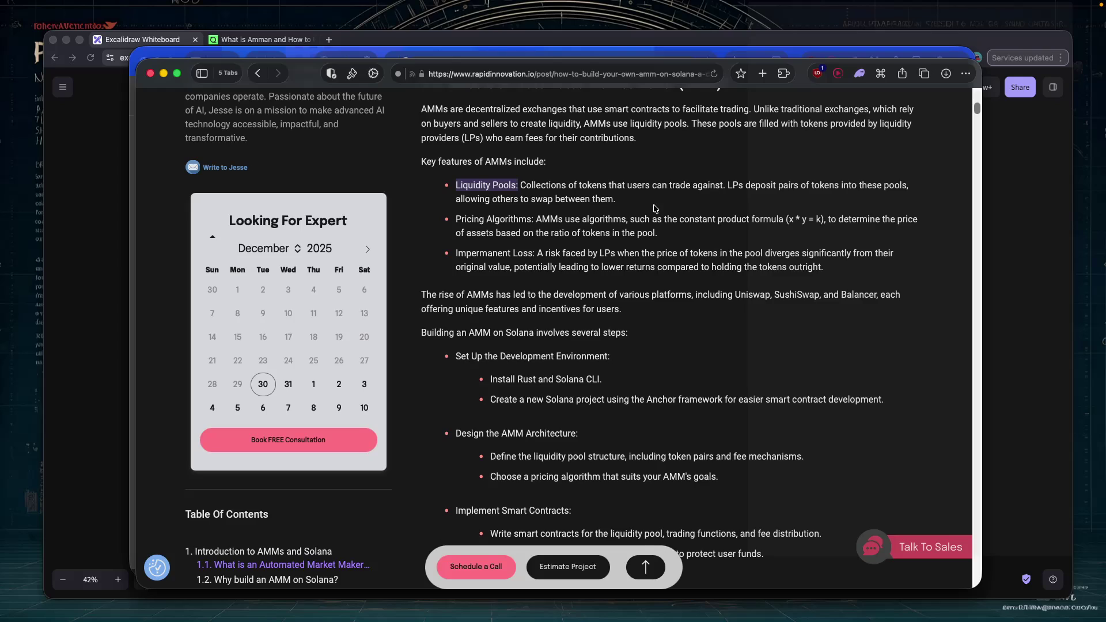
scroll(656, 208, down, 2)
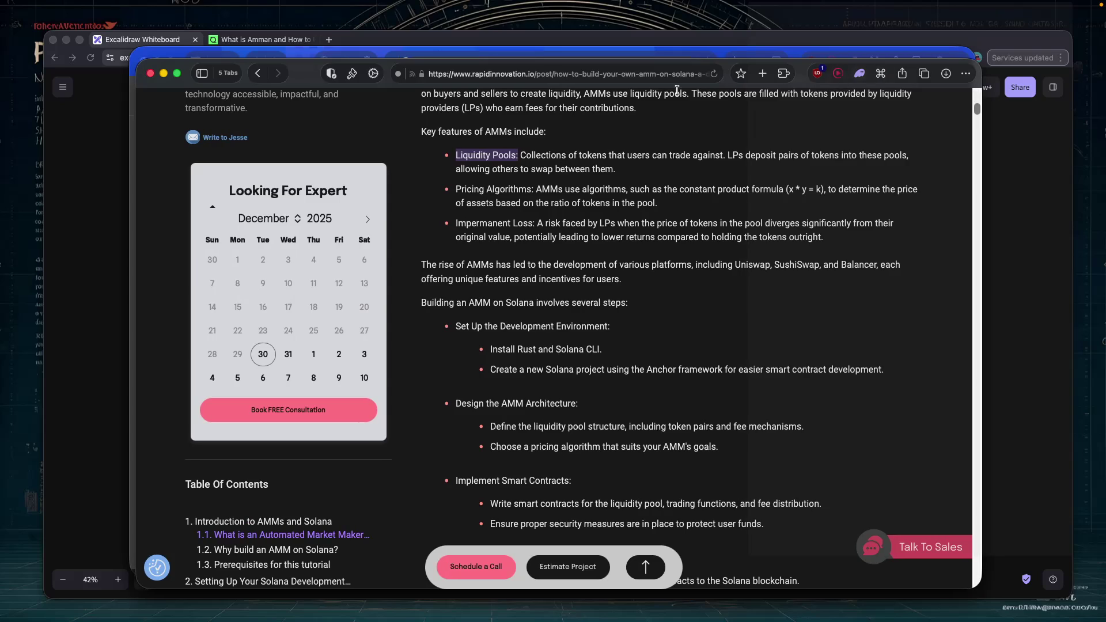
Tile the RapidInnovation guide to the right half and close the Coinbase article window.
mouse_move(177, 74)
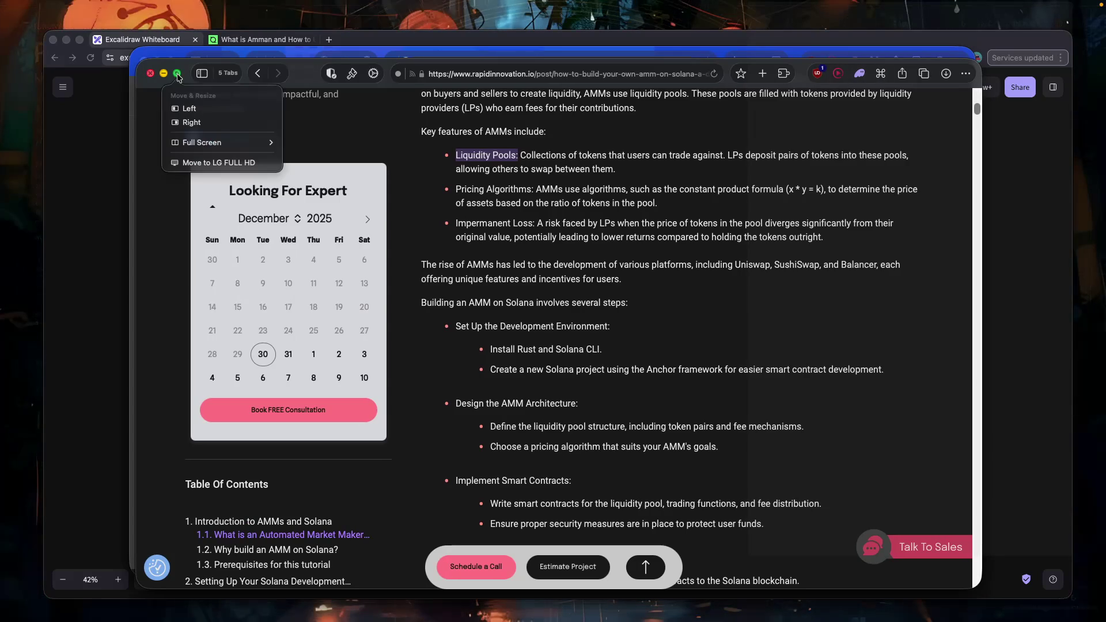
click(184, 115)
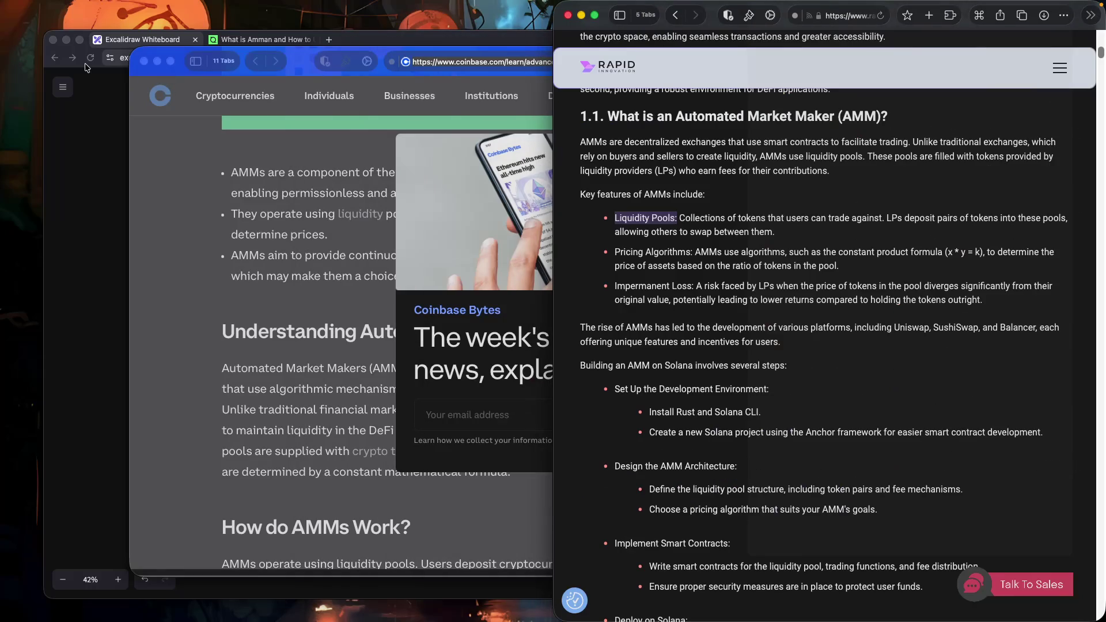
click(95, 99)
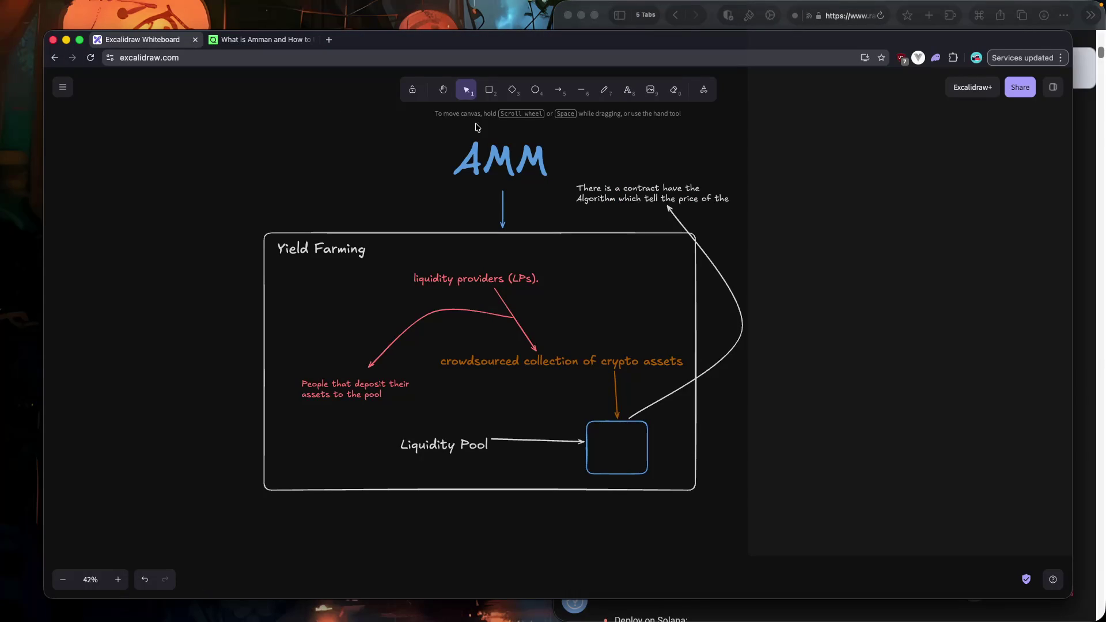
key(super+Tab)
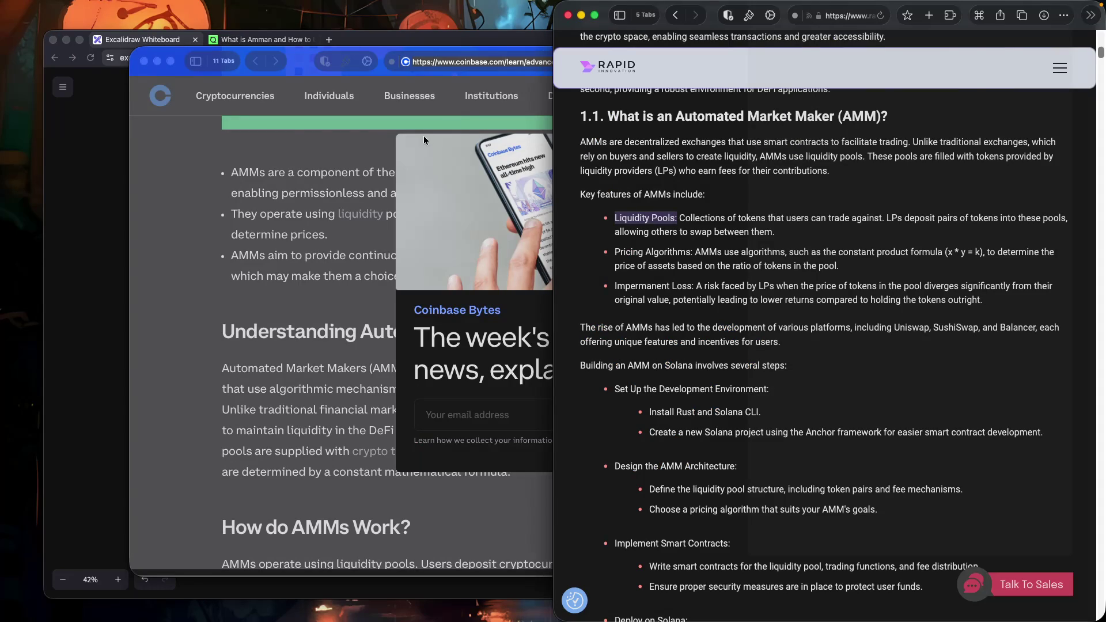
click(362, 126)
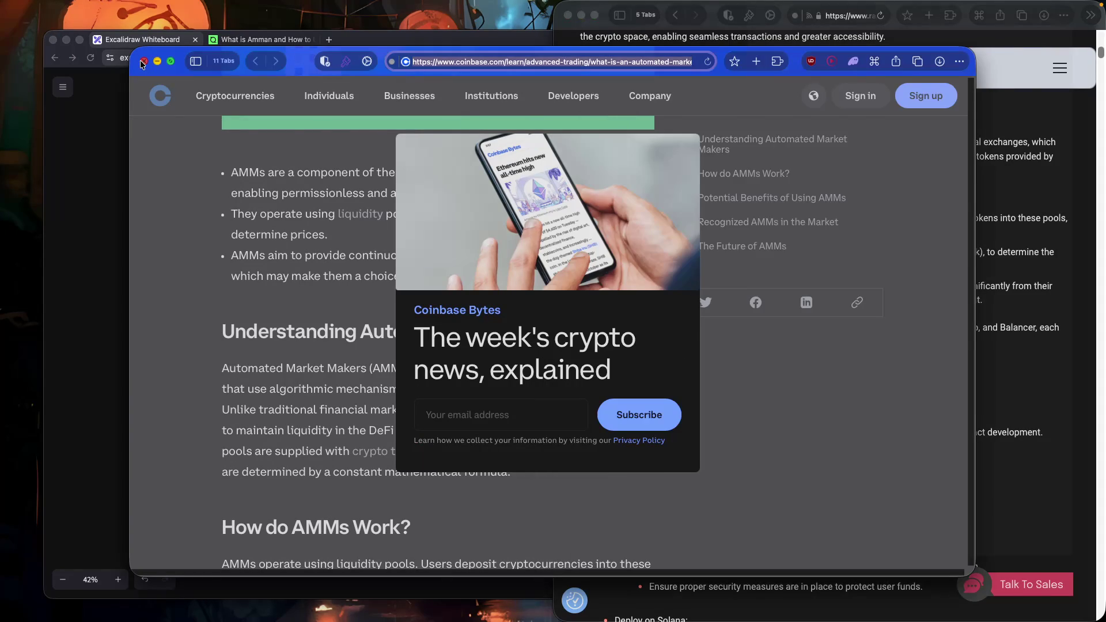
click(143, 61)
Tile the Excalidraw board to the left half of the screen.
click(134, 43)
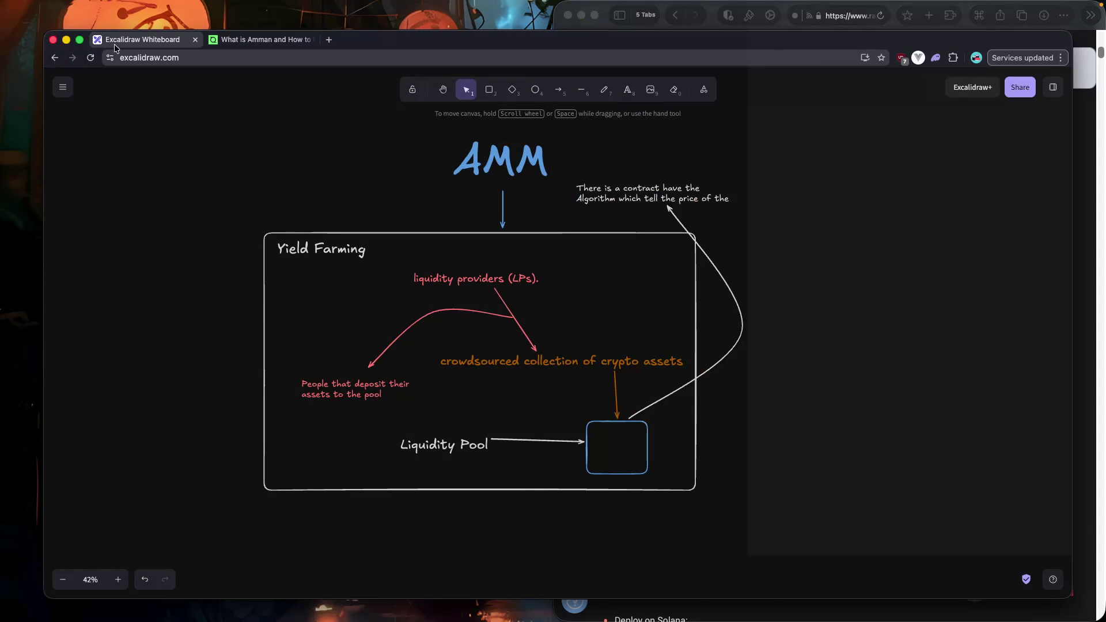
mouse_move(79, 39)
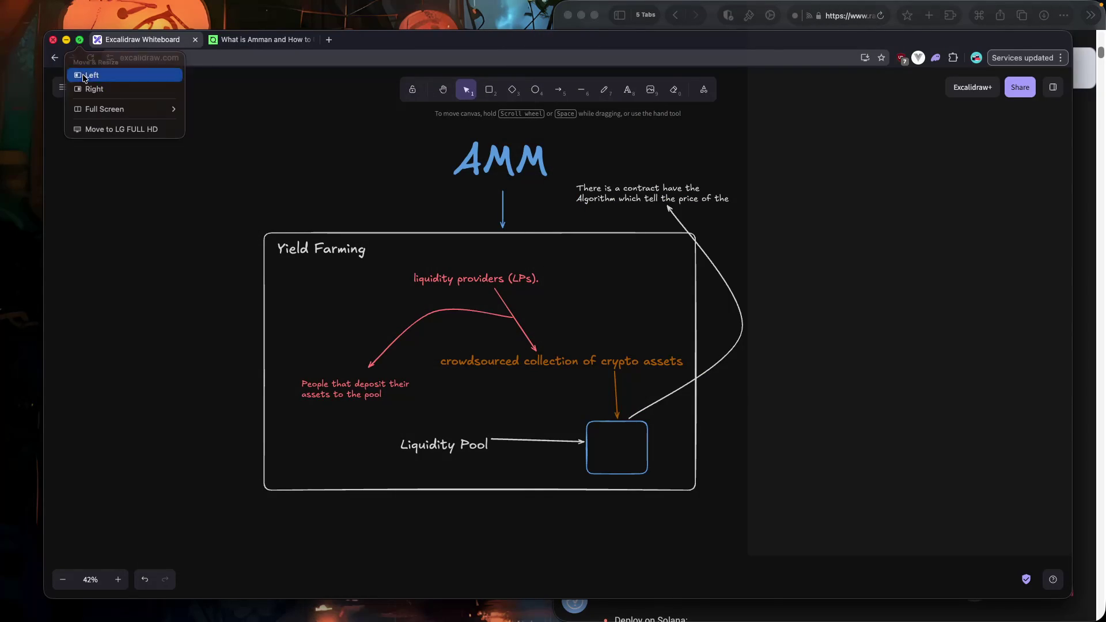
click(83, 75)
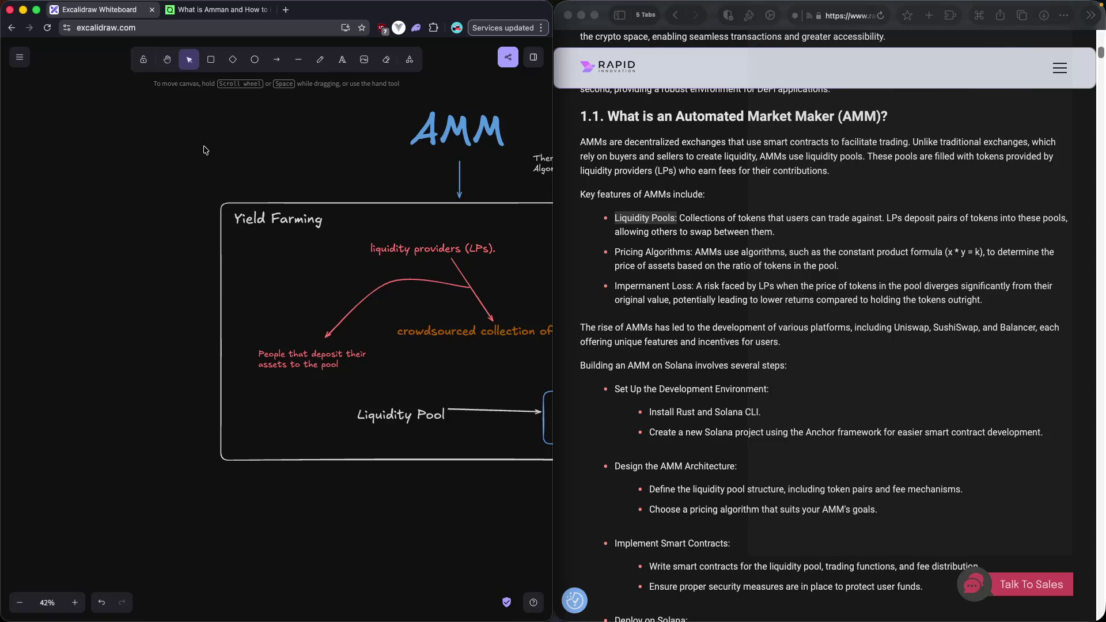
Scroll below the Yield Farming box and begin a text note starting with 'Set'.
scroll(258, 163, right, 5)
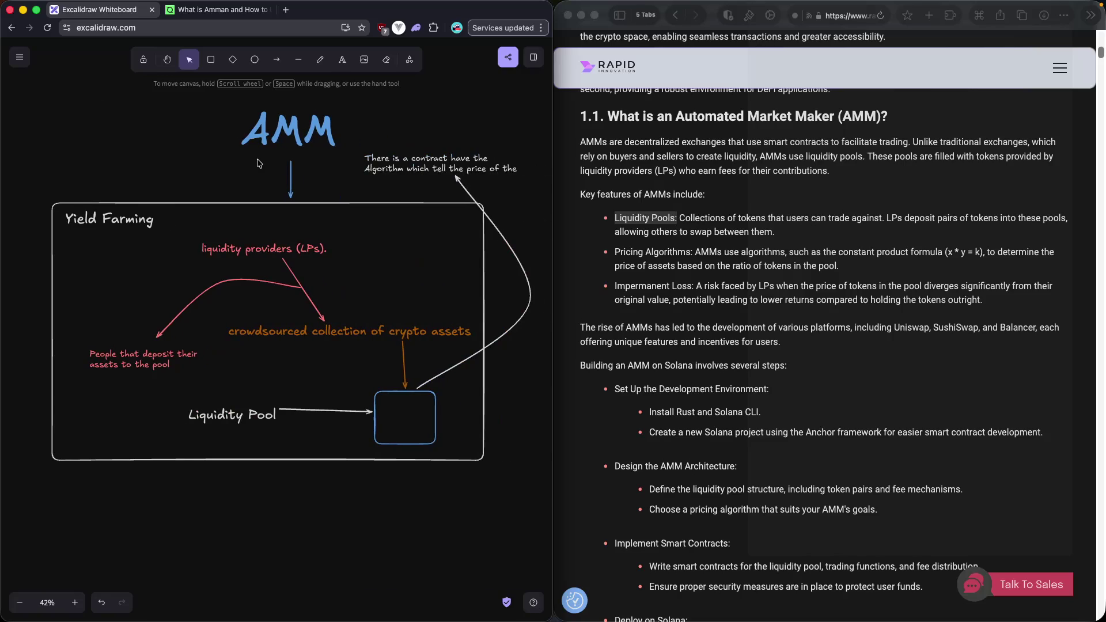
scroll(280, 162, down, 10)
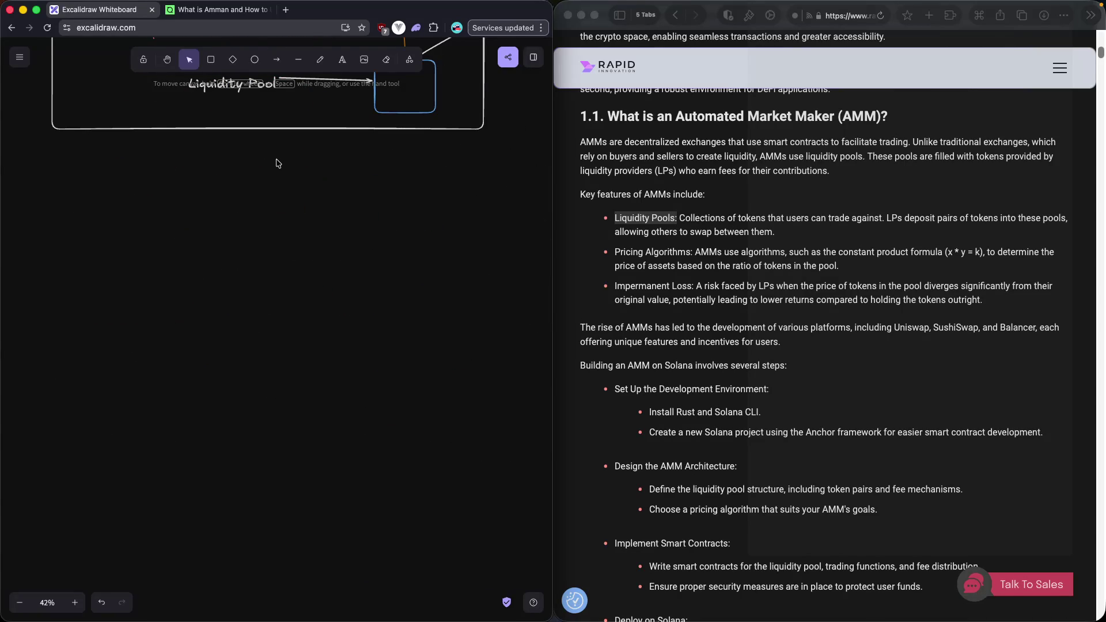
scroll(746, 267, down, 3)
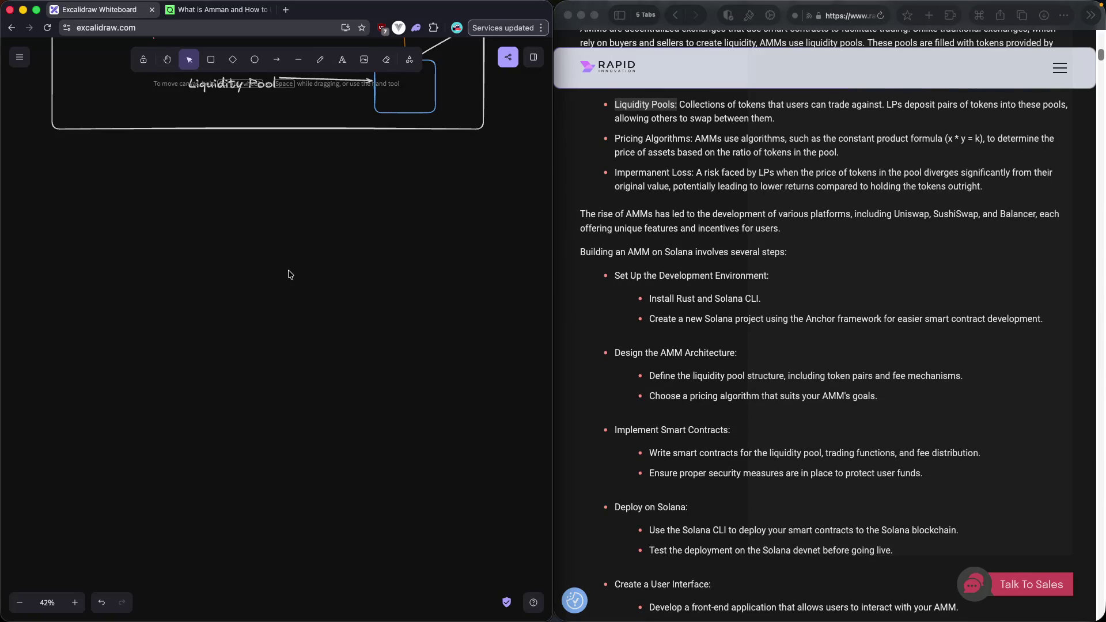
double_click(89, 184)
text(Set)
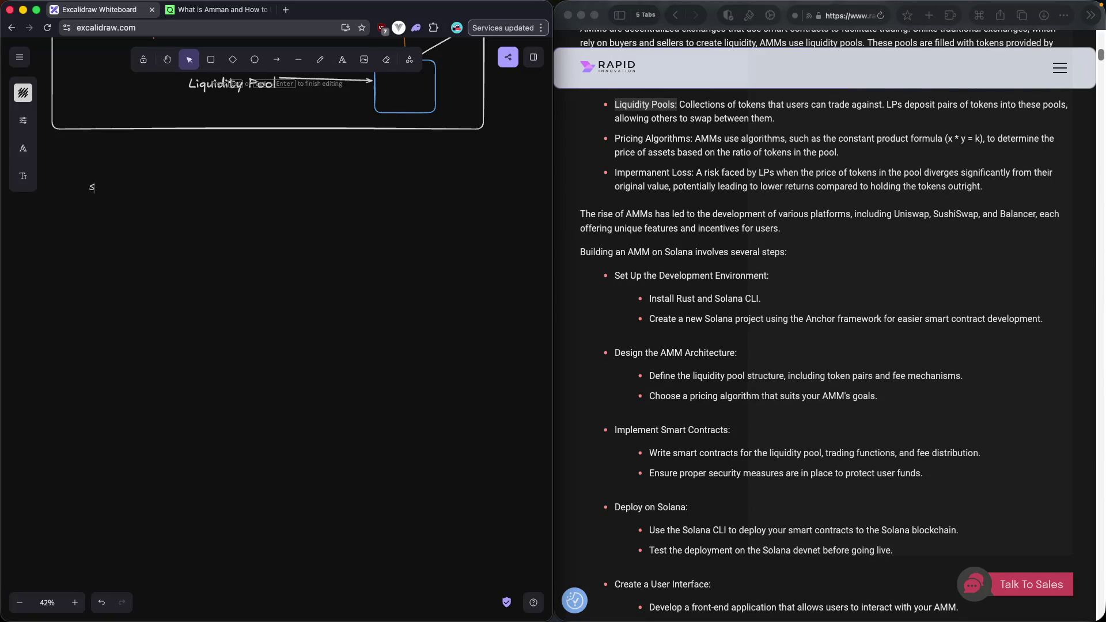
Write 'Setup' and 'AMM architecture' on two lines of the note, fixing typos.
key(BackSpace)
key(BackSpace)
text(etu)
text(p)
key(Return)
text(AMM)
text( art)
key(BackSpace)
text(chiterc)
key(BackSpace)
key(BackSpace)
text(cture)
Select the guide's two Design the AMM Architecture bullets, then return to Excalidraw.
click(670, 376)
drag(650, 375, 893, 397)
key(ctrl+c)
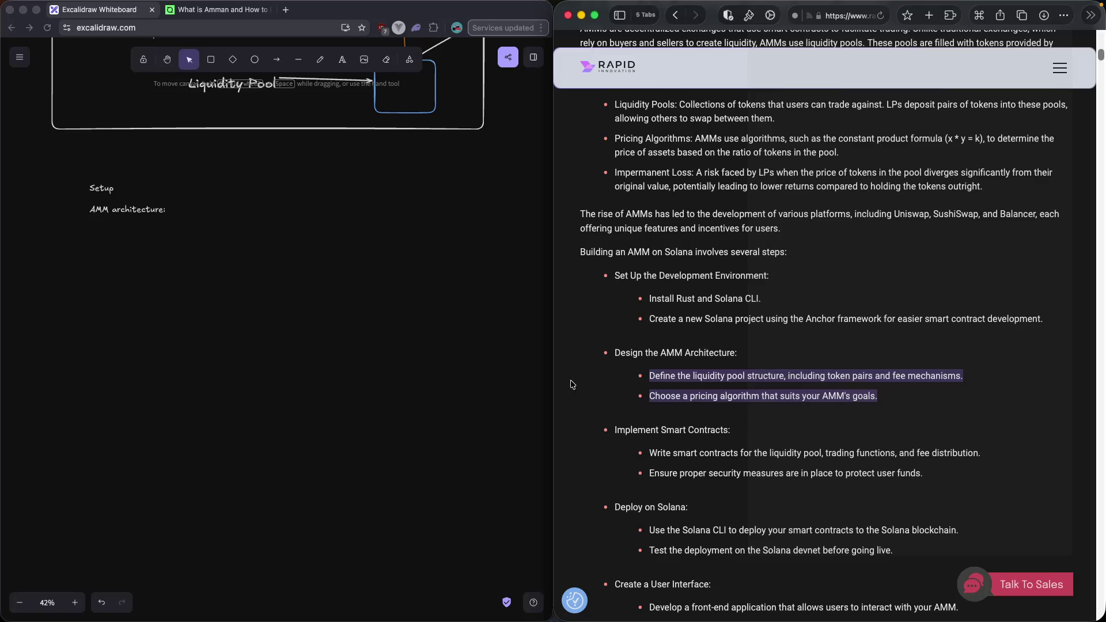
click(154, 238)
Paste the two AMM architecture bullets on a new line in the Setup note.
double_click(141, 222)
key(Escape)
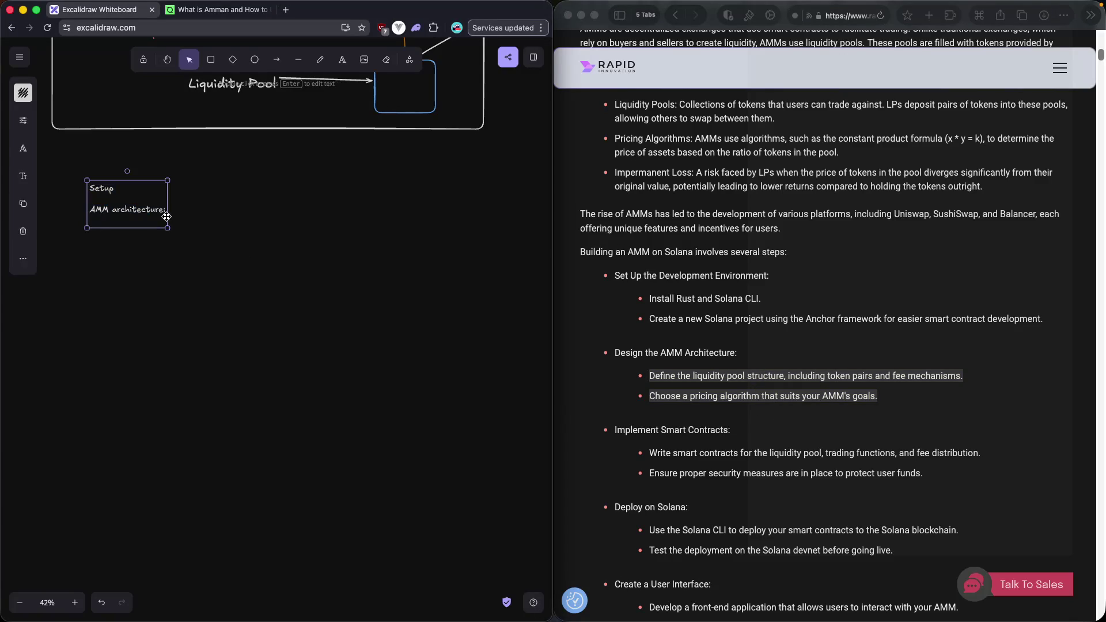
double_click(149, 210)
key(Right)
key(Return)
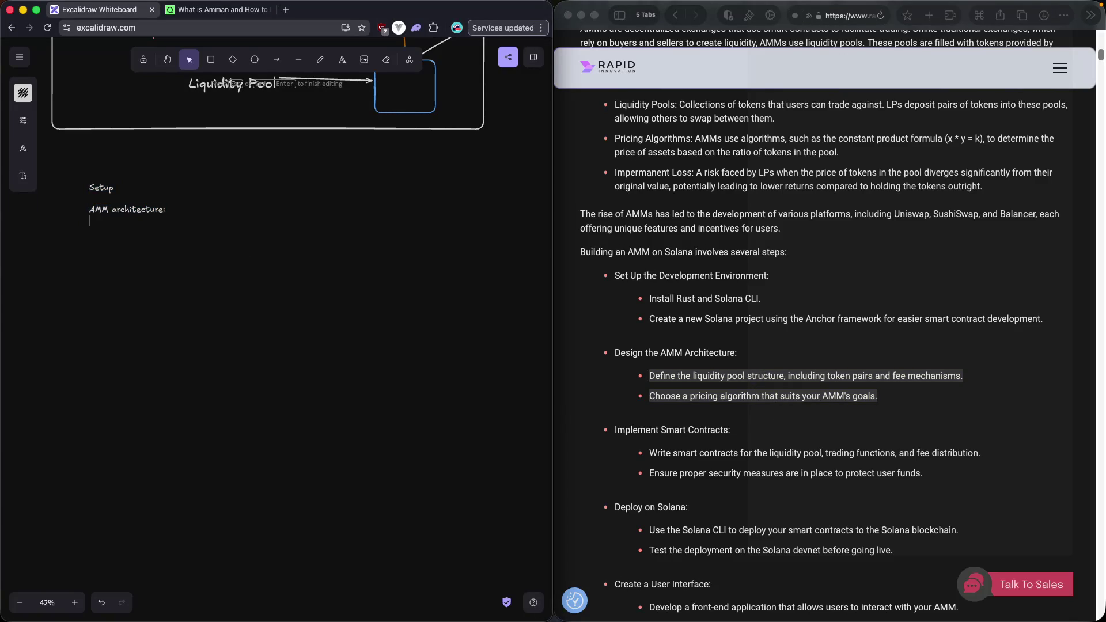
key(ctrl+v)
Insert a blank line between 'AMM architecture:' and the pasted bullets.
scroll(172, 203, right, 5)
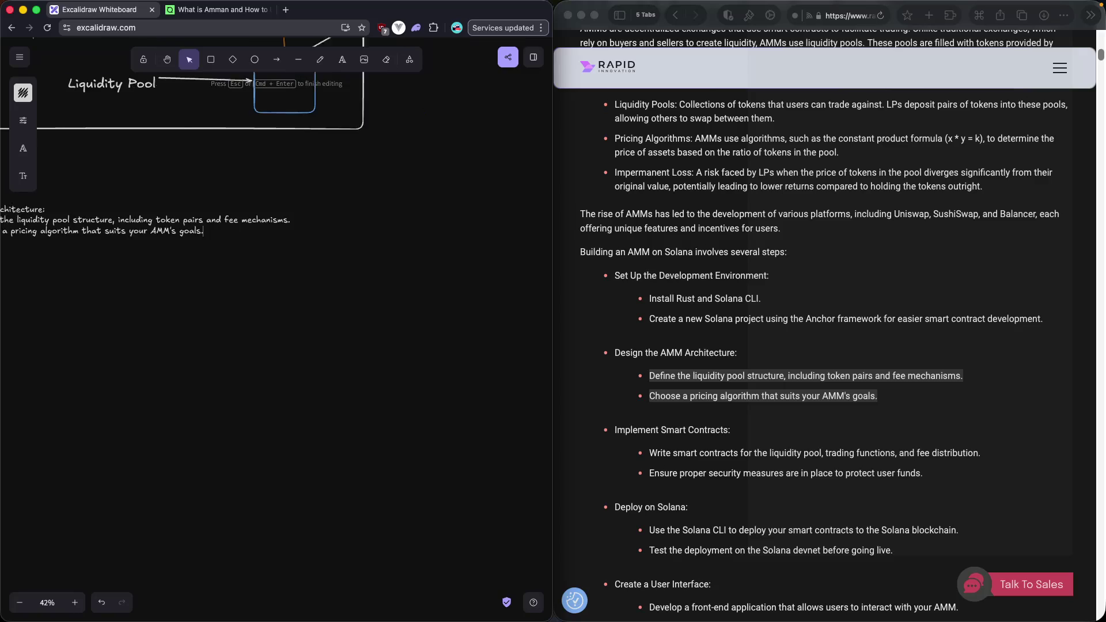
scroll(172, 204, left, 4)
drag(142, 210, 173, 204)
click(172, 204)
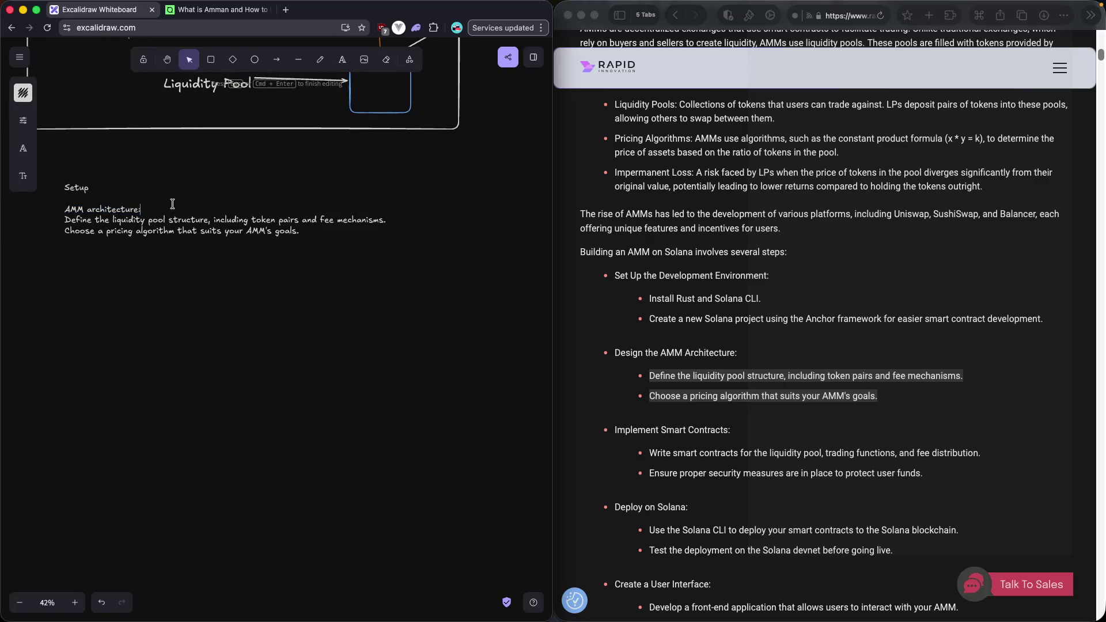
key(Return)
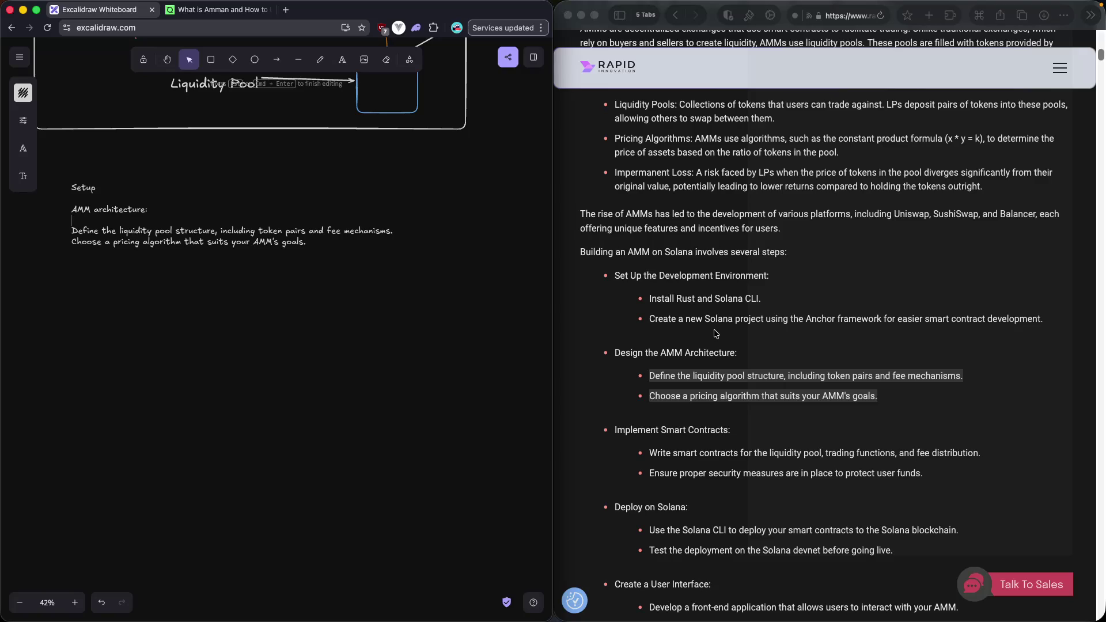
Clear the architecture-bullet selection in the guide and scroll further down.
scroll(714, 334, down, 1)
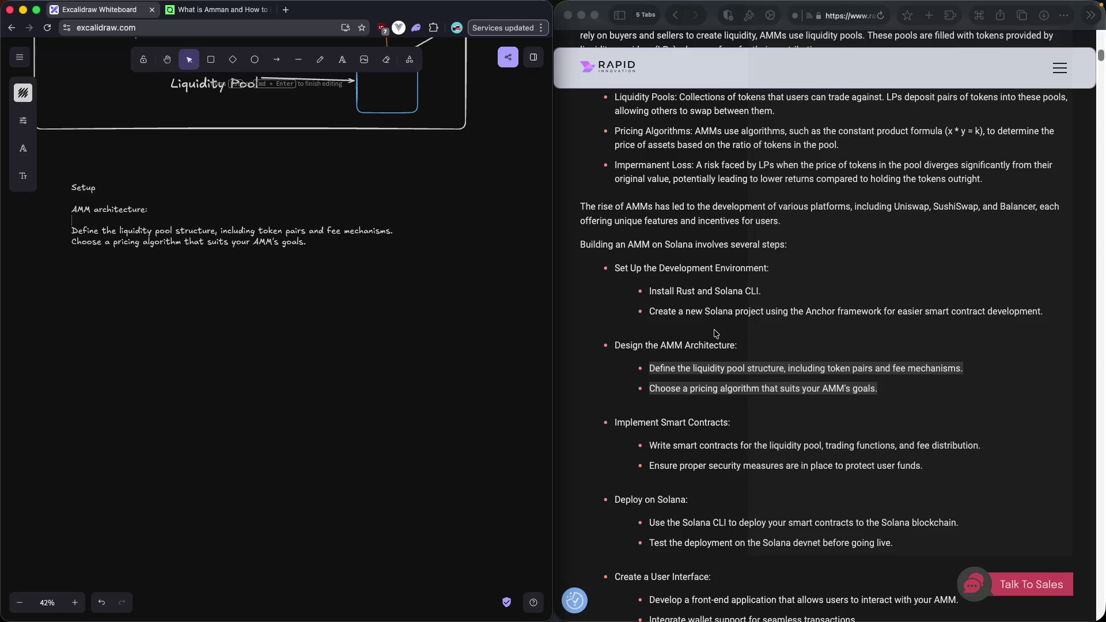
scroll(715, 334, down, 1)
scroll(795, 346, down, 1)
click(792, 375)
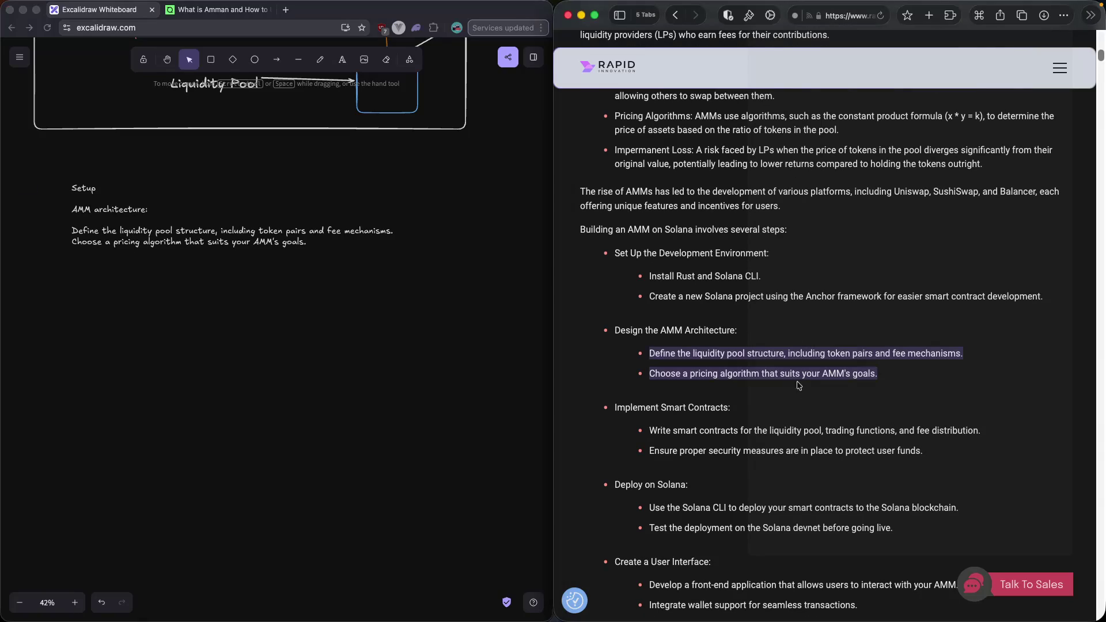
click(800, 386)
scroll(801, 394, down, 1)
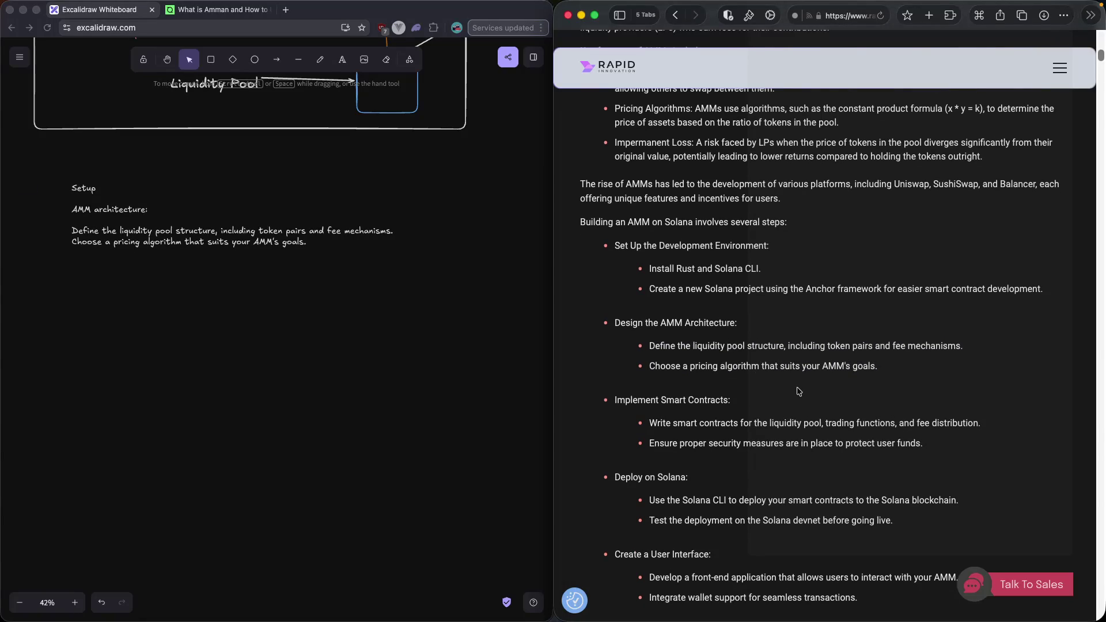
Try selecting pieces of the guide's smart contracts step text.
drag(648, 347, 715, 349)
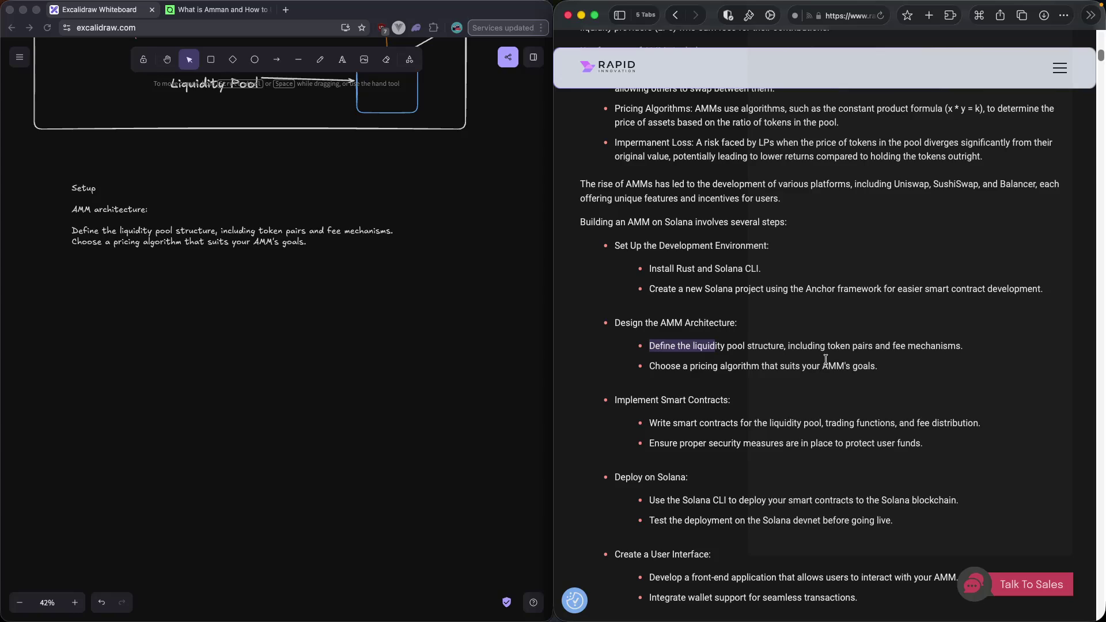
scroll(823, 359, down, 1)
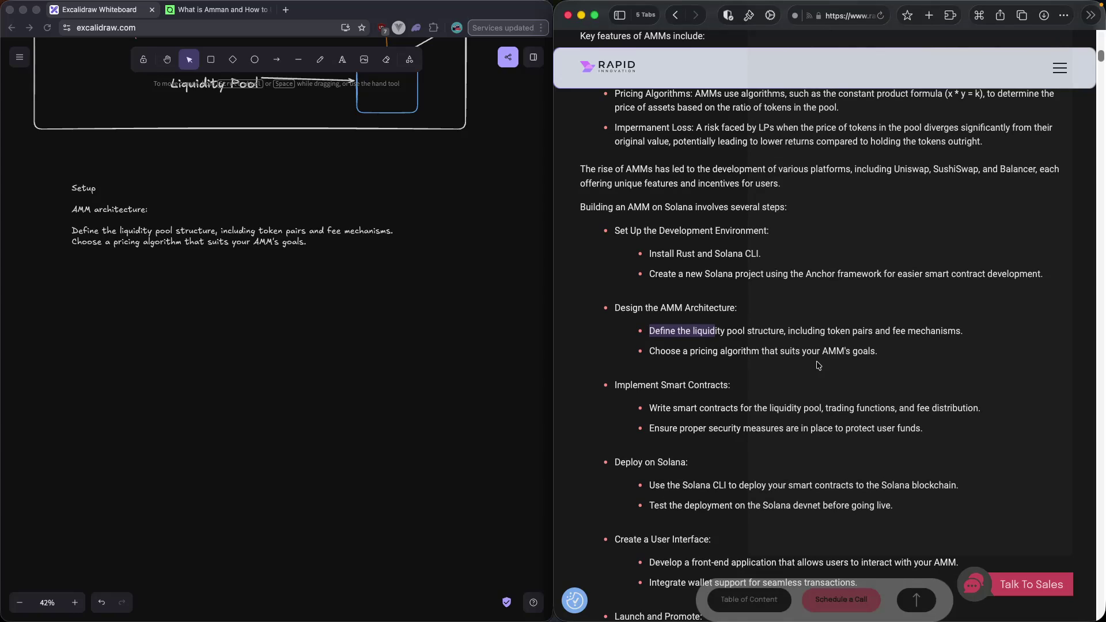
scroll(822, 364, down, 2)
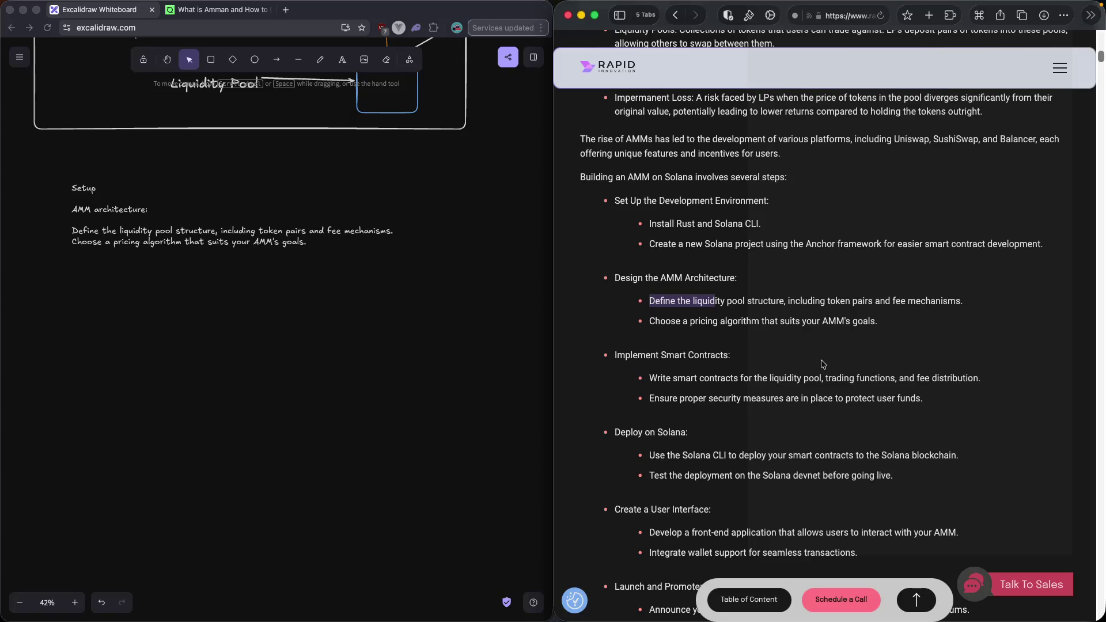
scroll(823, 365, down, 1)
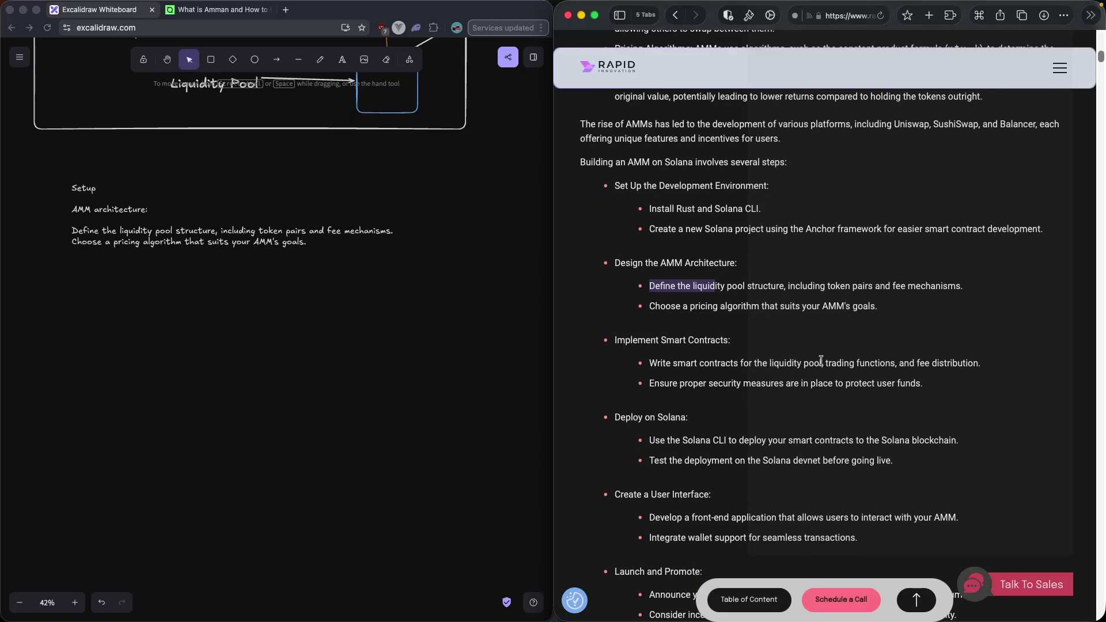
drag(654, 363, 821, 363)
click(754, 363)
drag(825, 363, 902, 363)
drag(905, 363, 981, 363)
click(750, 382)
Retry selecting the opening words of the smart contracts and security measures steps.
drag(649, 363, 977, 364)
mouse_move(746, 384)
mouse_down()
mouse_move(637, 386)
mouse_move(734, 382)
mouse_up()
click(708, 382)
drag(647, 363, 730, 363)
click(731, 363)
drag(649, 363, 935, 364)
click(934, 373)
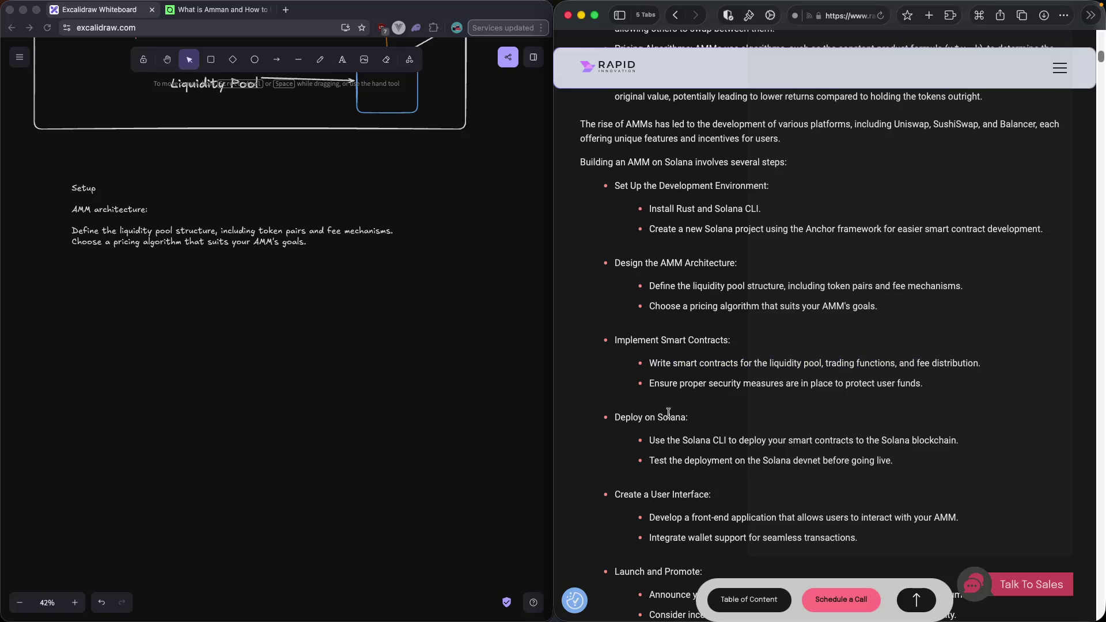
drag(648, 384, 756, 383)
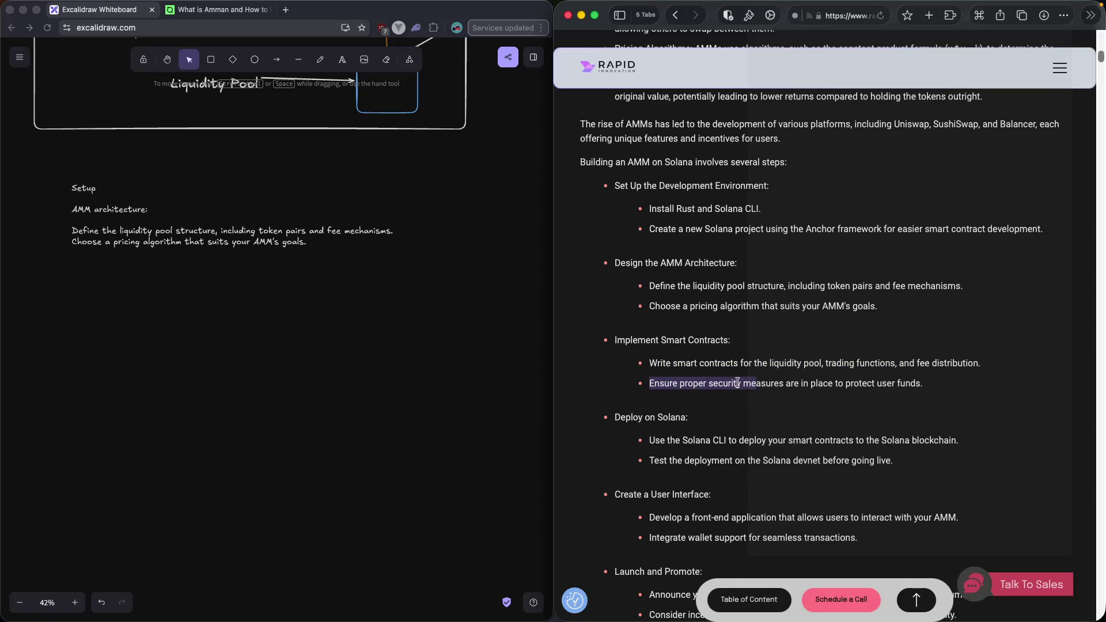
click(747, 400)
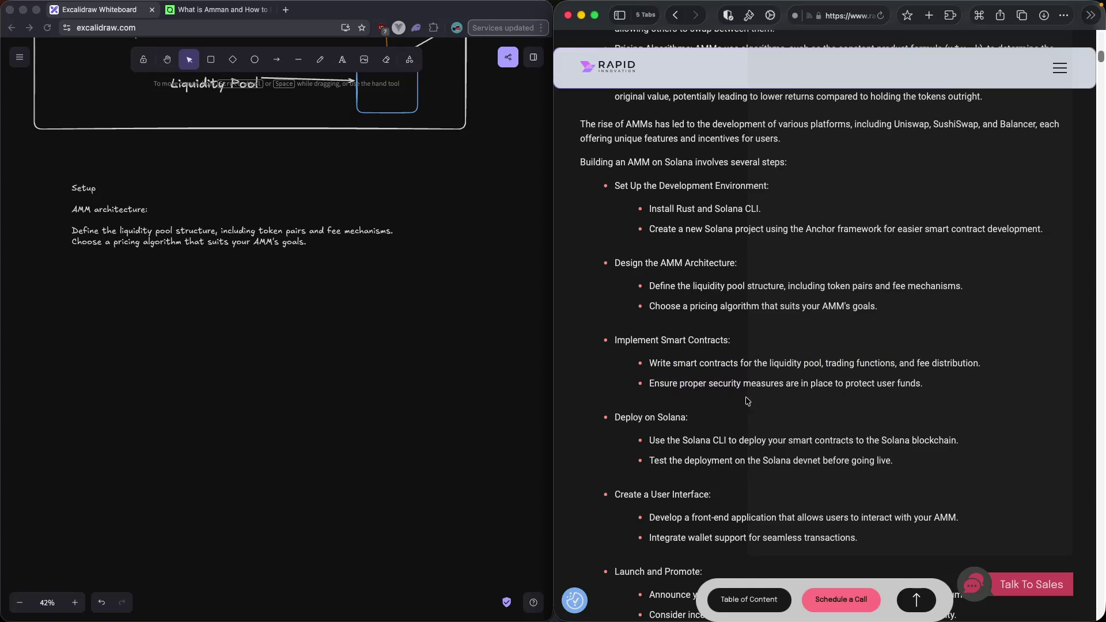
scroll(747, 401, down, 1)
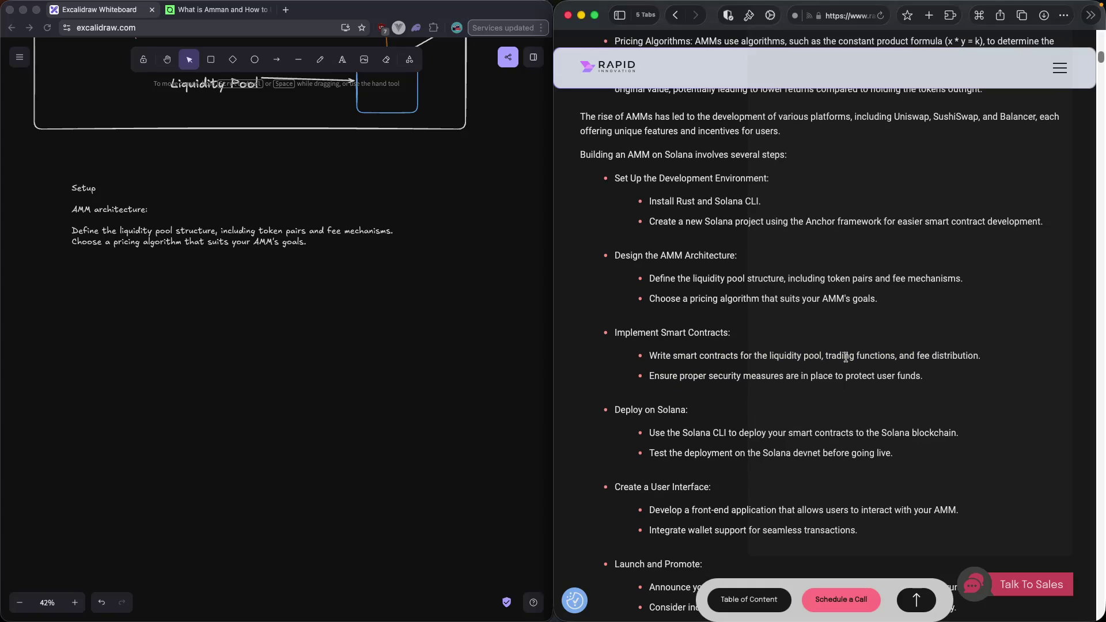
Select the 'Implement Smart Contracts' heading and start a new text note below the notes.
drag(826, 356, 930, 355)
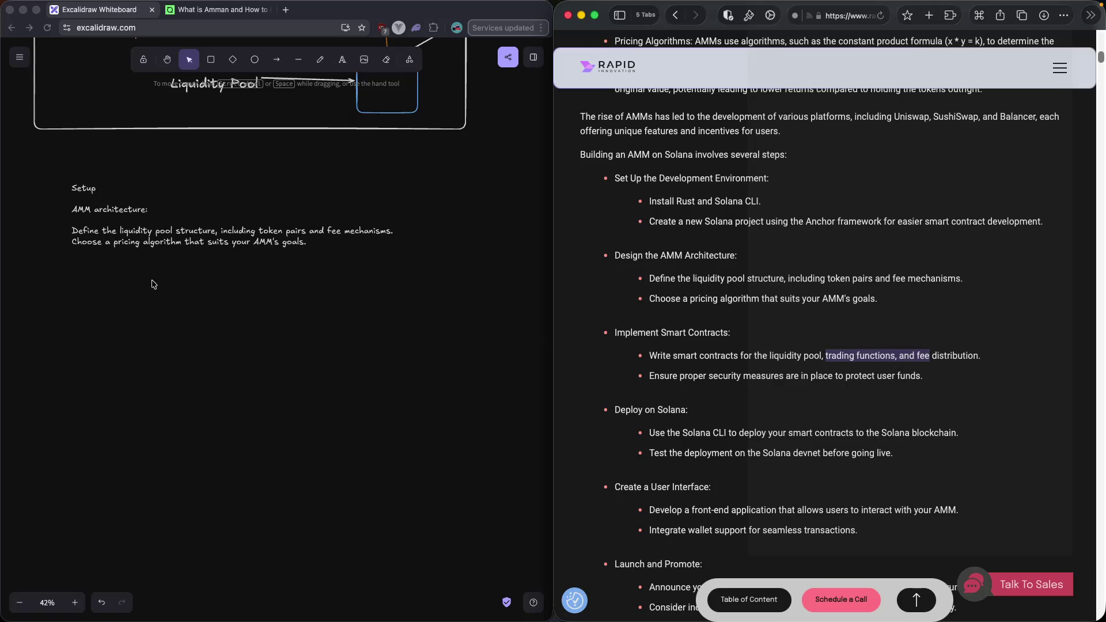
scroll(261, 308, down, 1)
drag(661, 333, 729, 332)
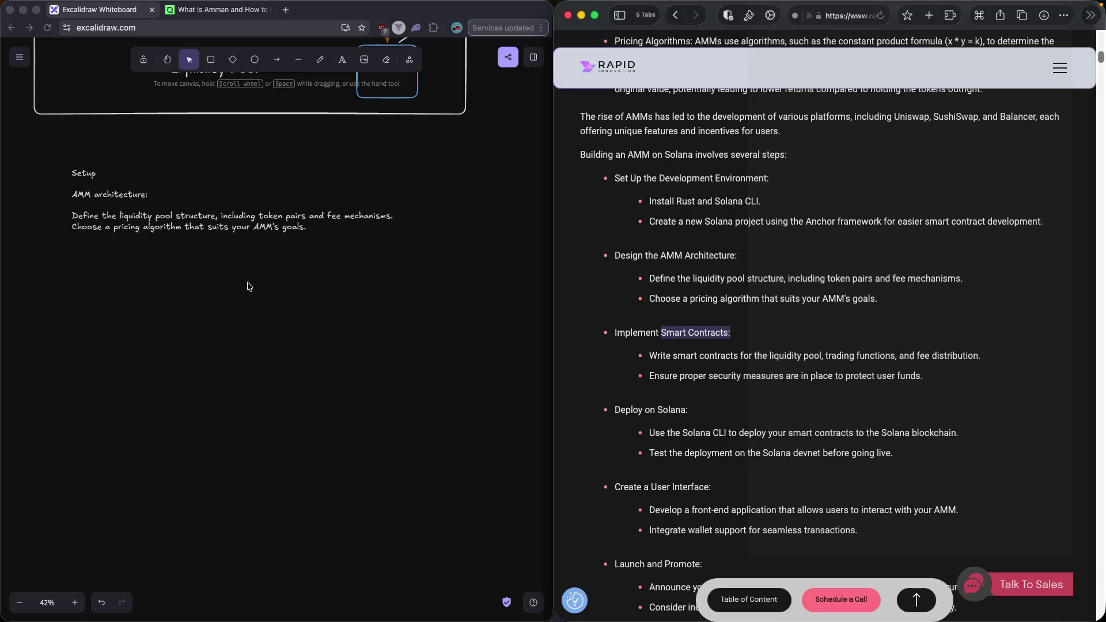
click(634, 340)
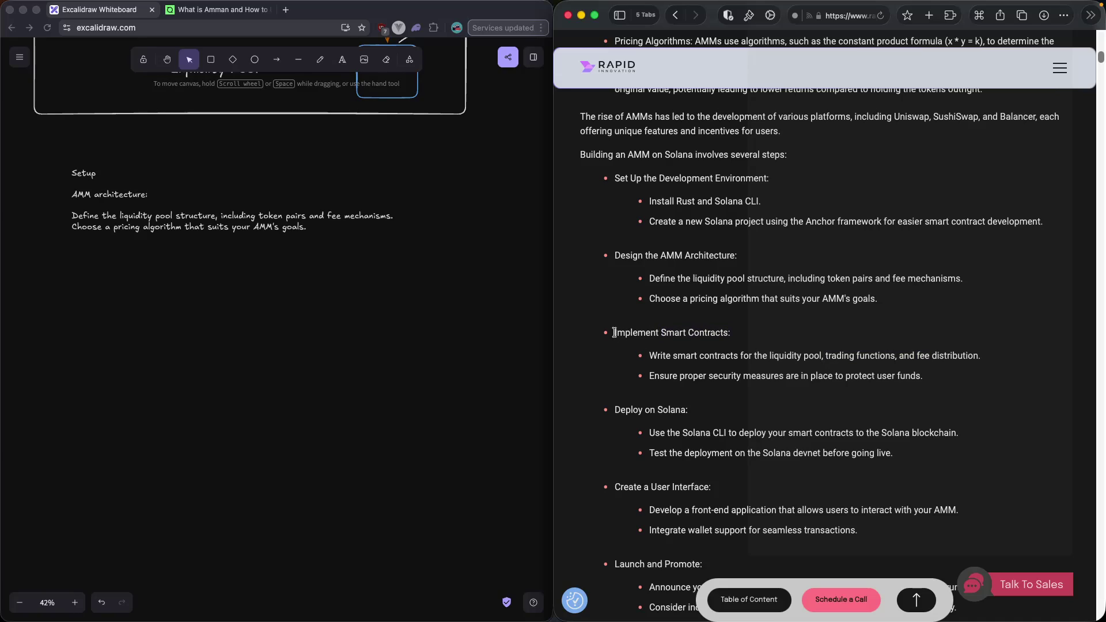
mouse_move(613, 333)
mouse_down()
mouse_move(718, 333)
mouse_move(607, 334)
mouse_up()
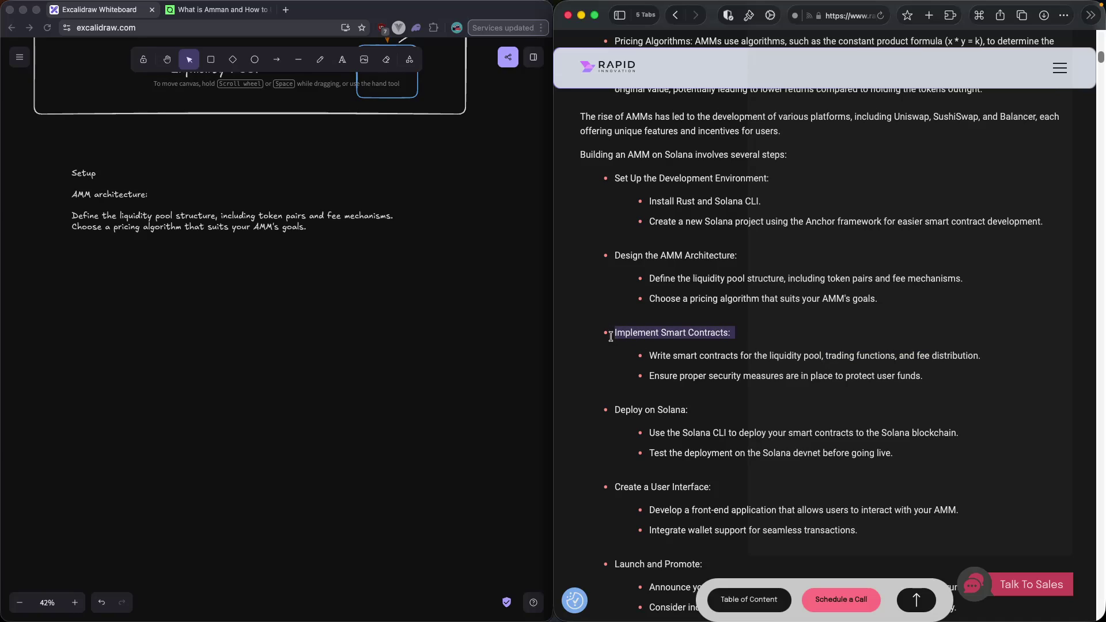
click(66, 287)
drag(111, 277, 71, 253)
double_click(69, 254)
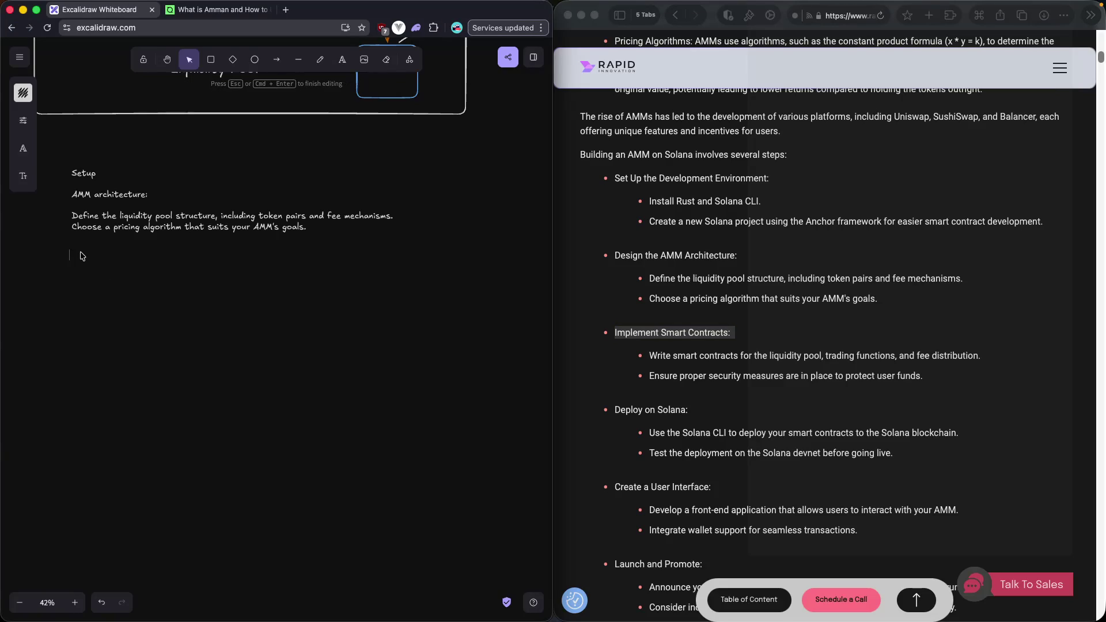
Paste 'Implement Smart Contracts:' into the note and select the guide's two smart-contract steps.
key(super+v)
key(Return)
click(916, 375)
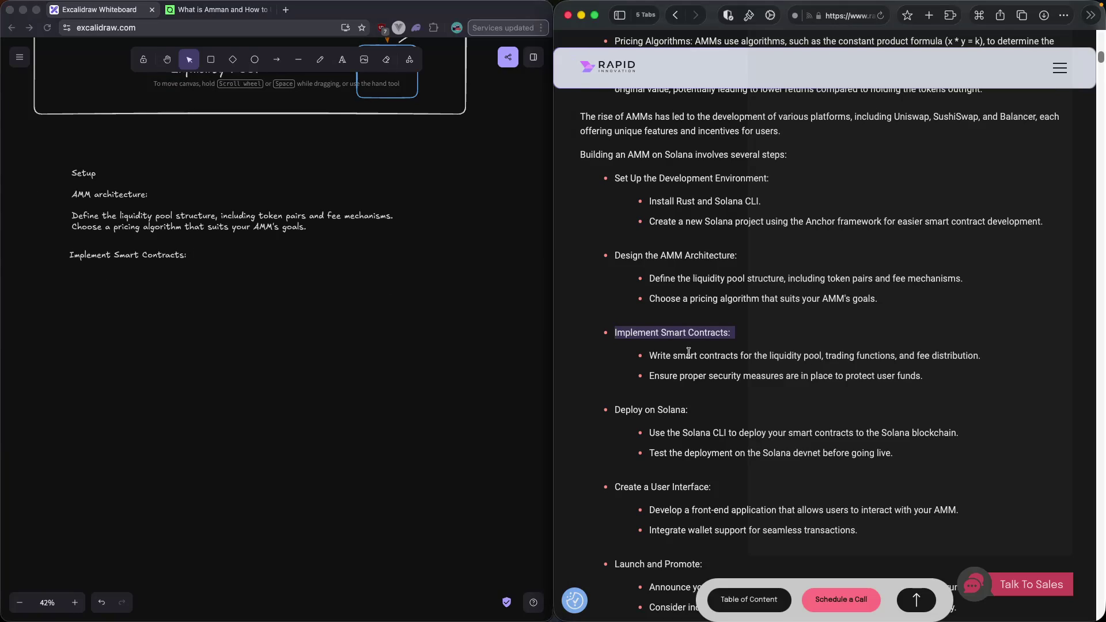
mouse_move(650, 356)
mouse_down()
mouse_move(797, 357)
mouse_move(925, 376)
mouse_up()
key(super+c)
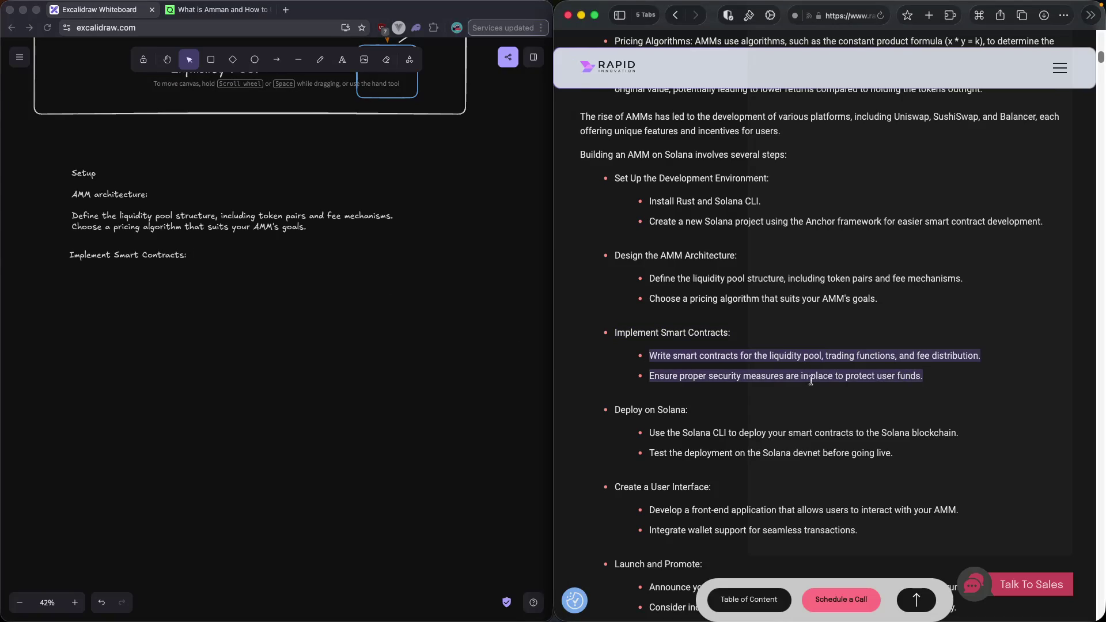
click(811, 381)
click(109, 283)
Paste the two smart-contract steps below the heading with a blank line between them.
double_click(90, 278)
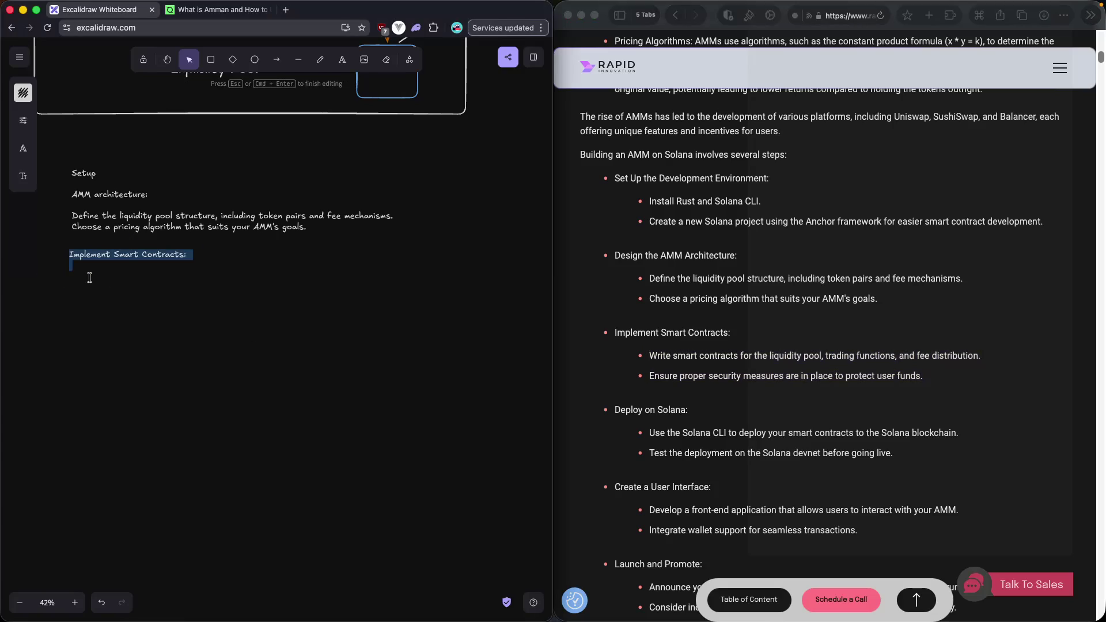
key(Right)
key(super+v)
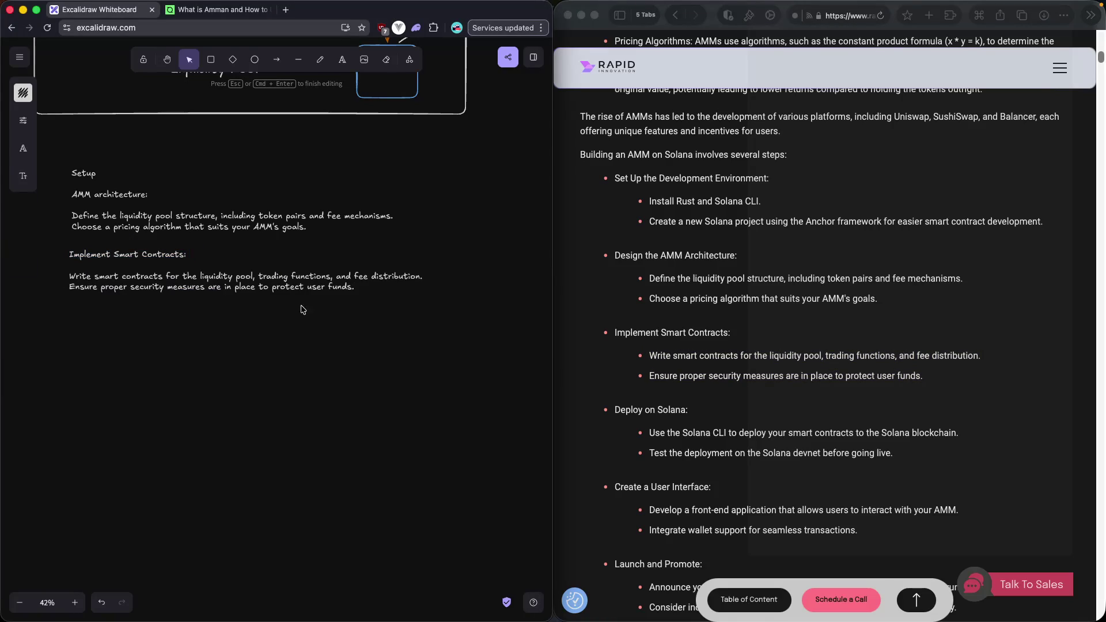
double_click(437, 276)
key(super+a)
click(438, 276)
key(Return)
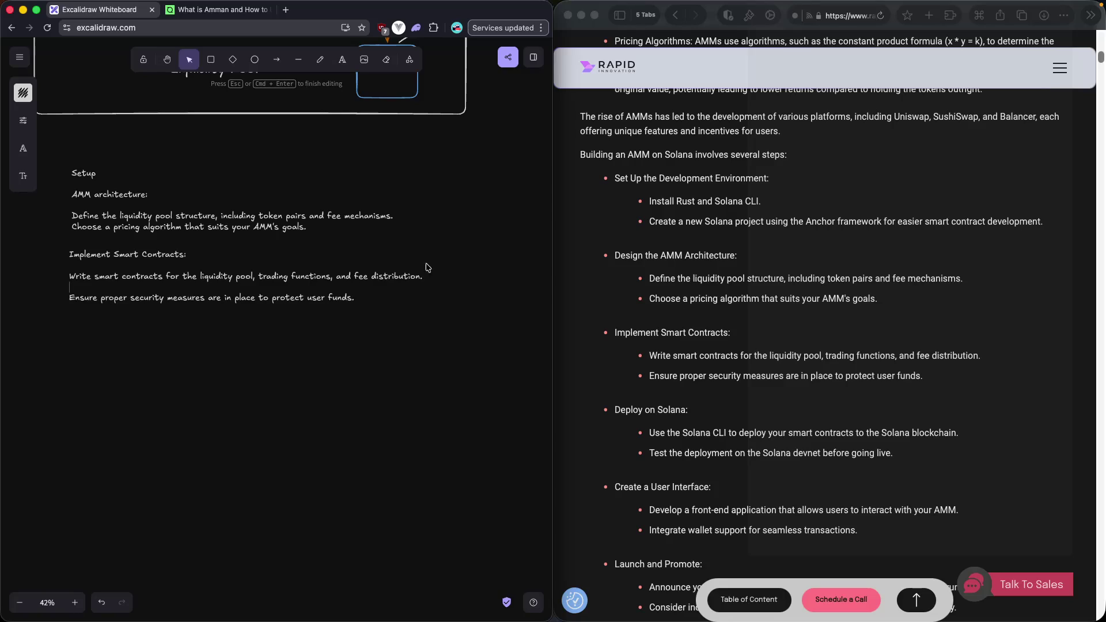
click(211, 276)
Colour the Implement Smart Contracts note text orange (e8590c).
key(Right)
key(Right)
key(Right)
key(shift+Left)
key(shift+Left)
key(shift+Left)
click(23, 91)
key(d)
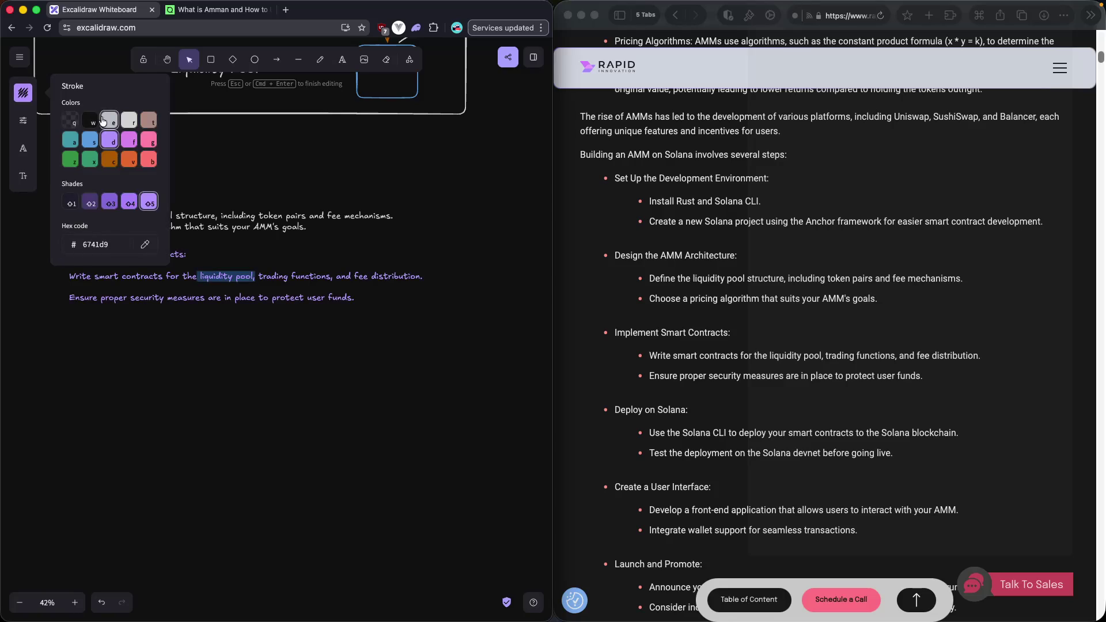
click(233, 279)
drag(252, 279, 199, 280)
key(super+v)
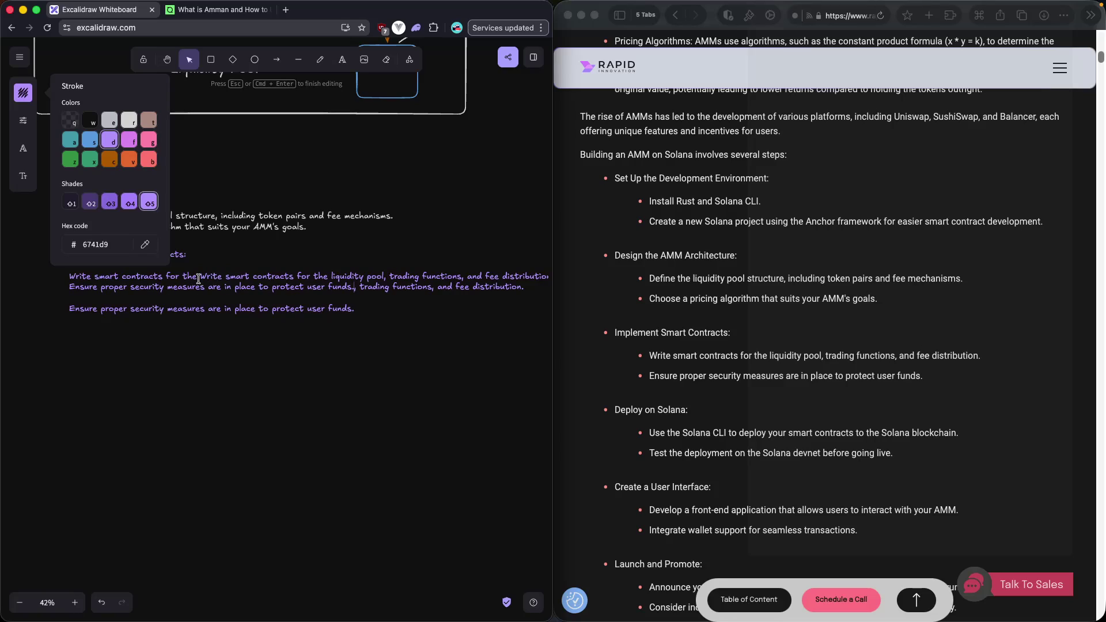
key(super+z)
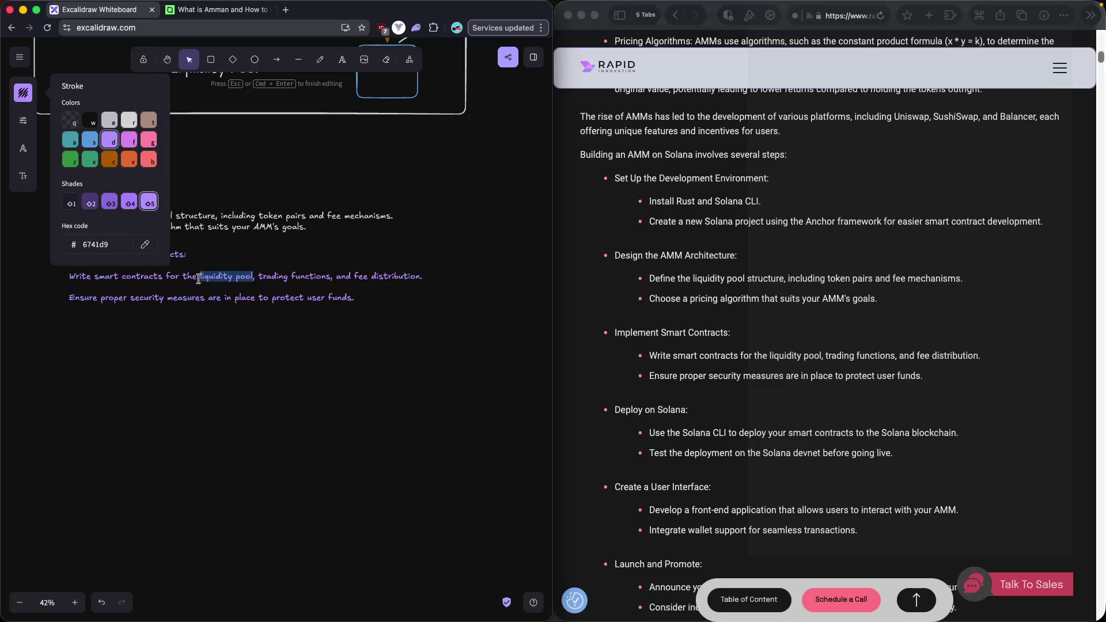
click(129, 160)
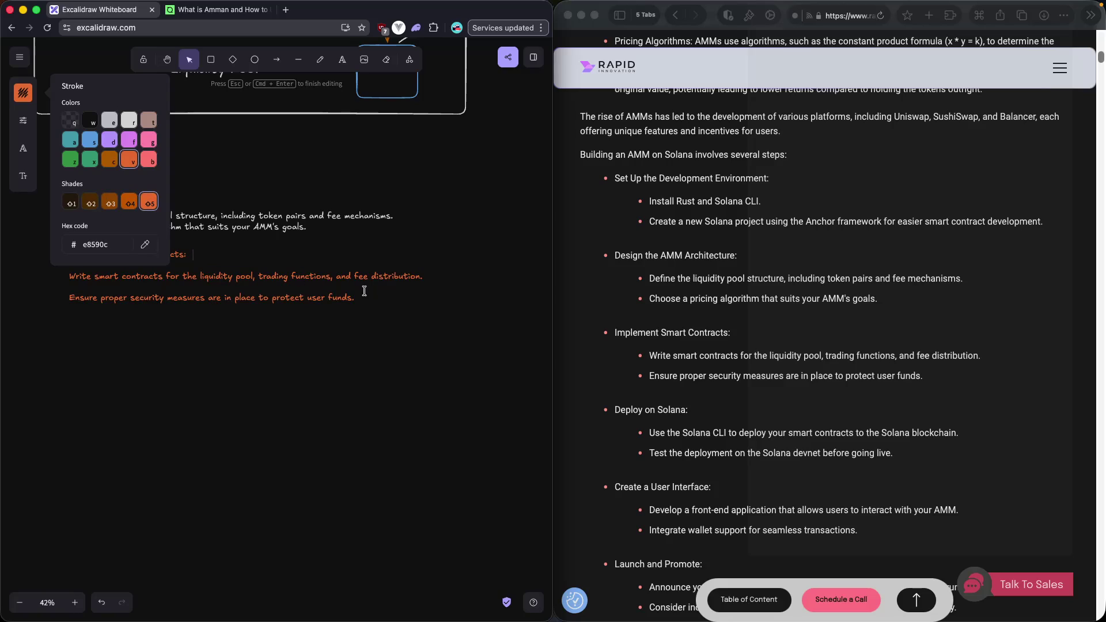
Draw a rectangle around the words 'liquidity pool' in the first step.
click(212, 61)
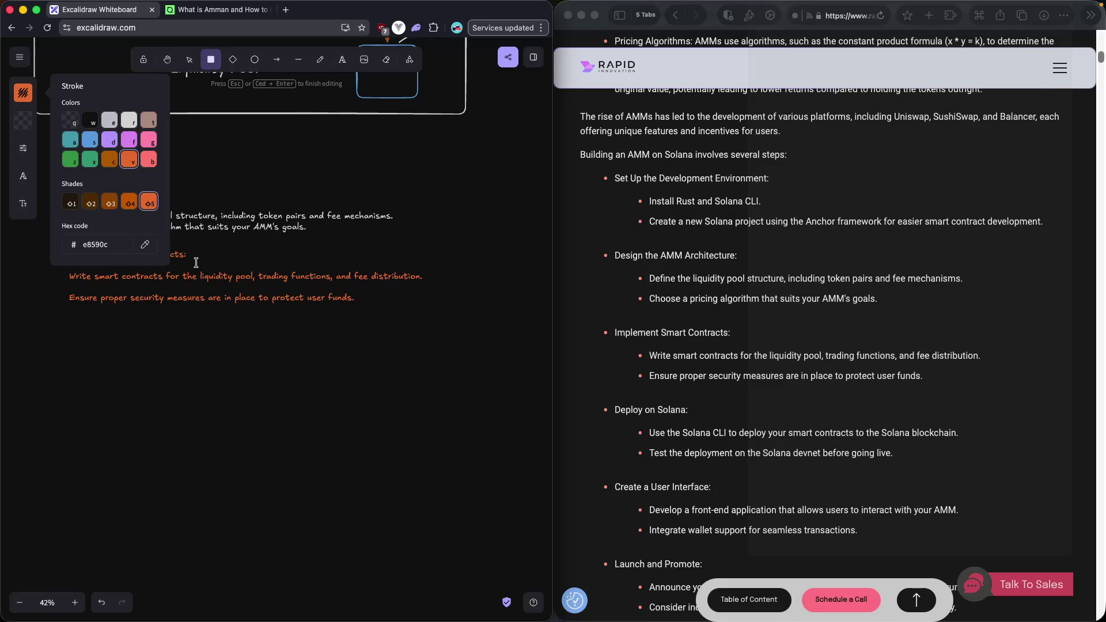
key(Escape)
key(Escape)
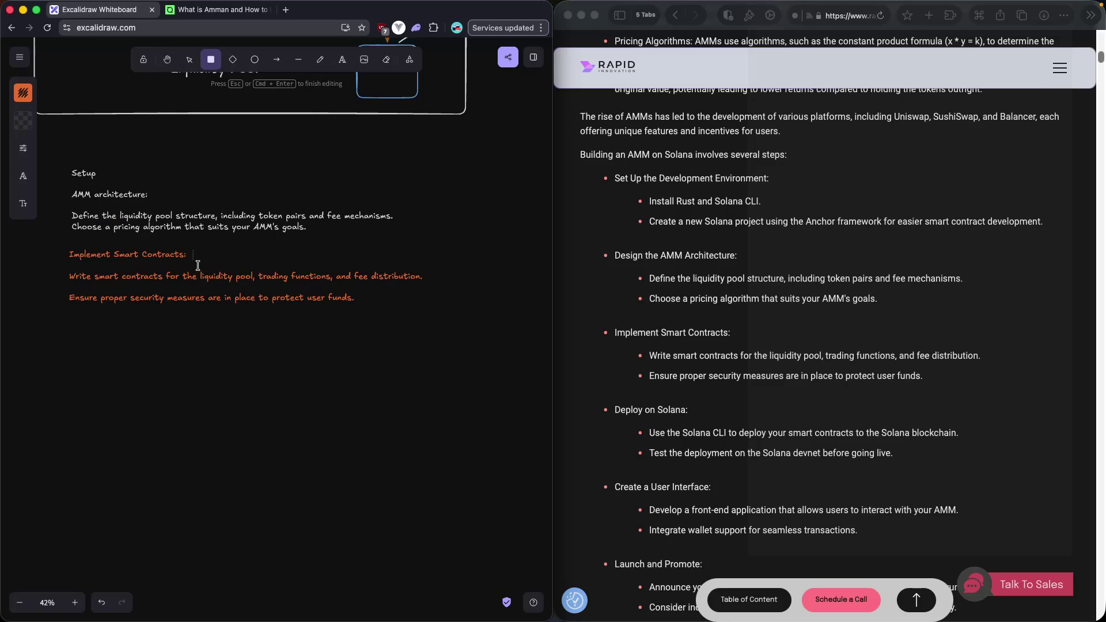
key(r)
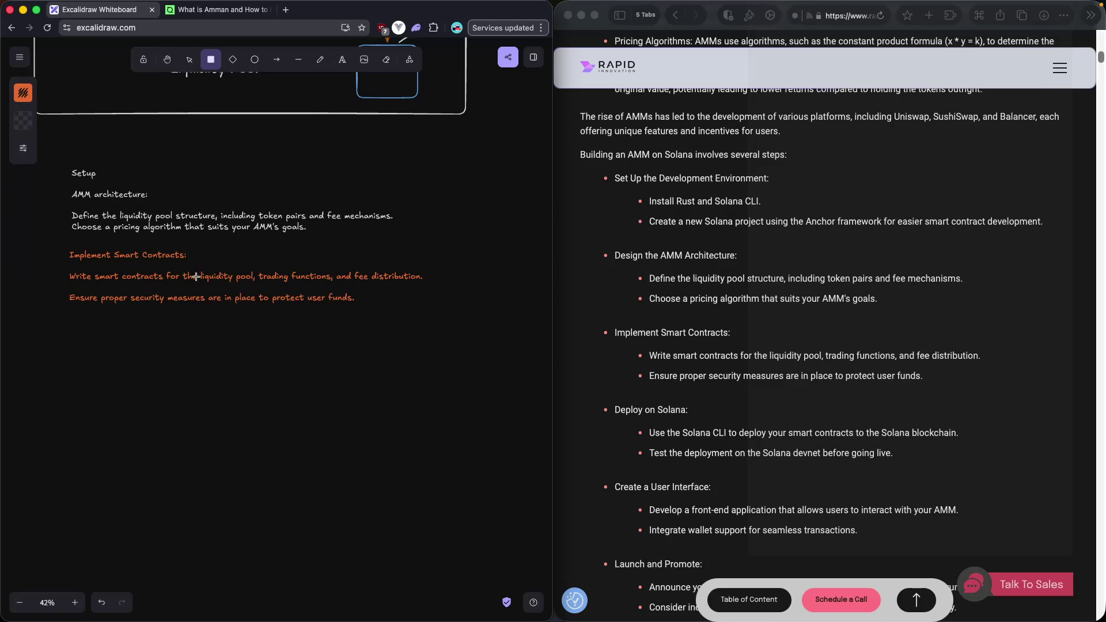
drag(199, 267, 260, 284)
click(266, 272)
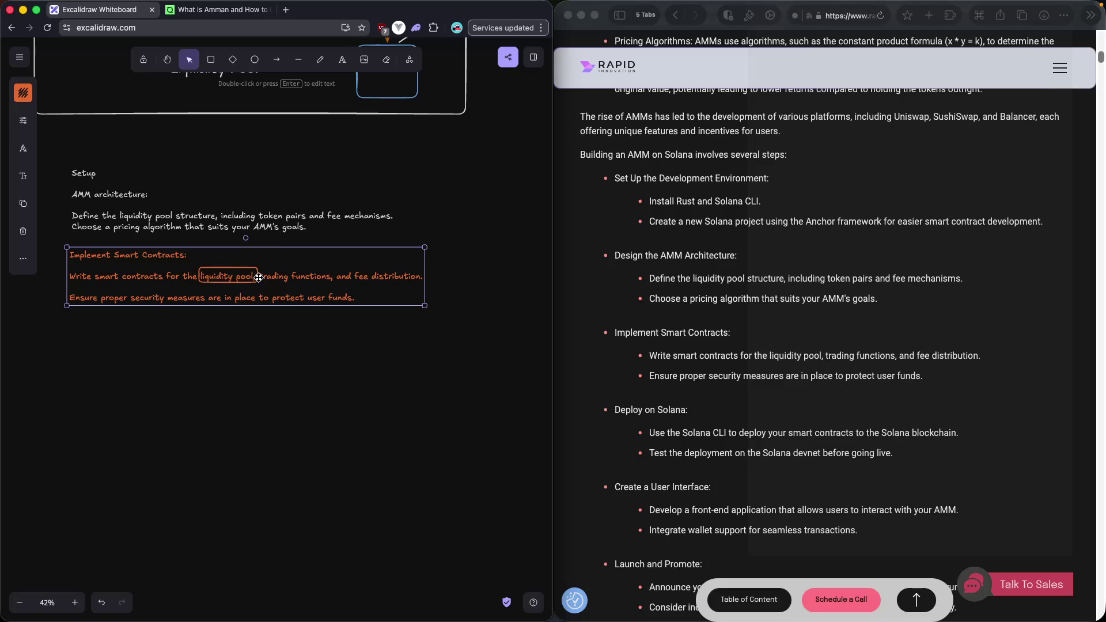
scroll(536, 334, down, 1)
scroll(622, 343, down, 3)
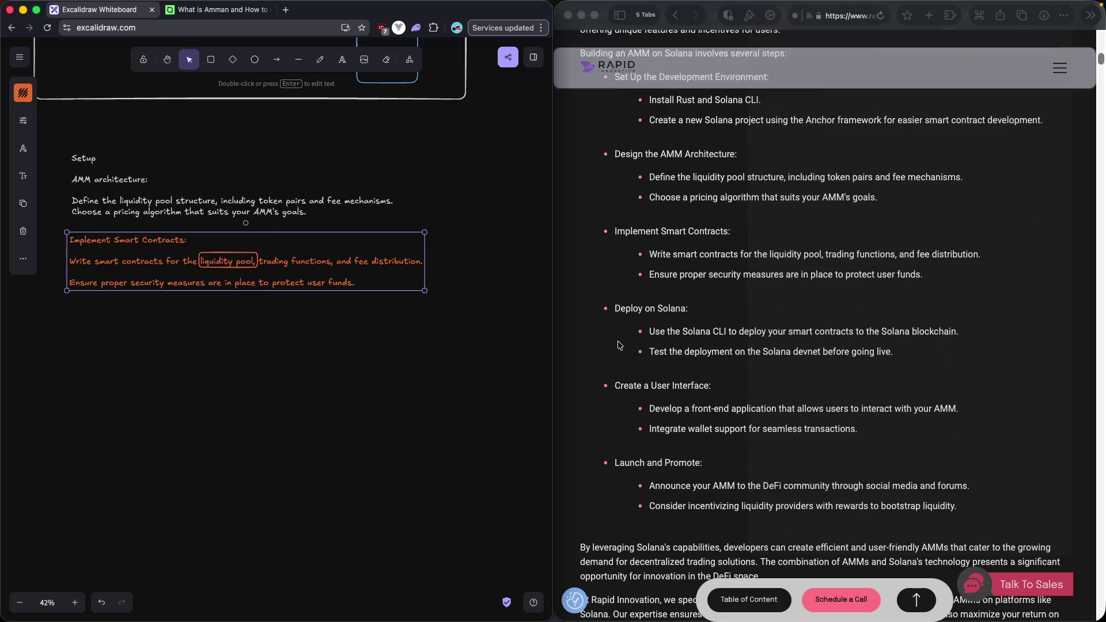
click(687, 337)
drag(789, 332, 934, 331)
scroll(796, 352, down, 1)
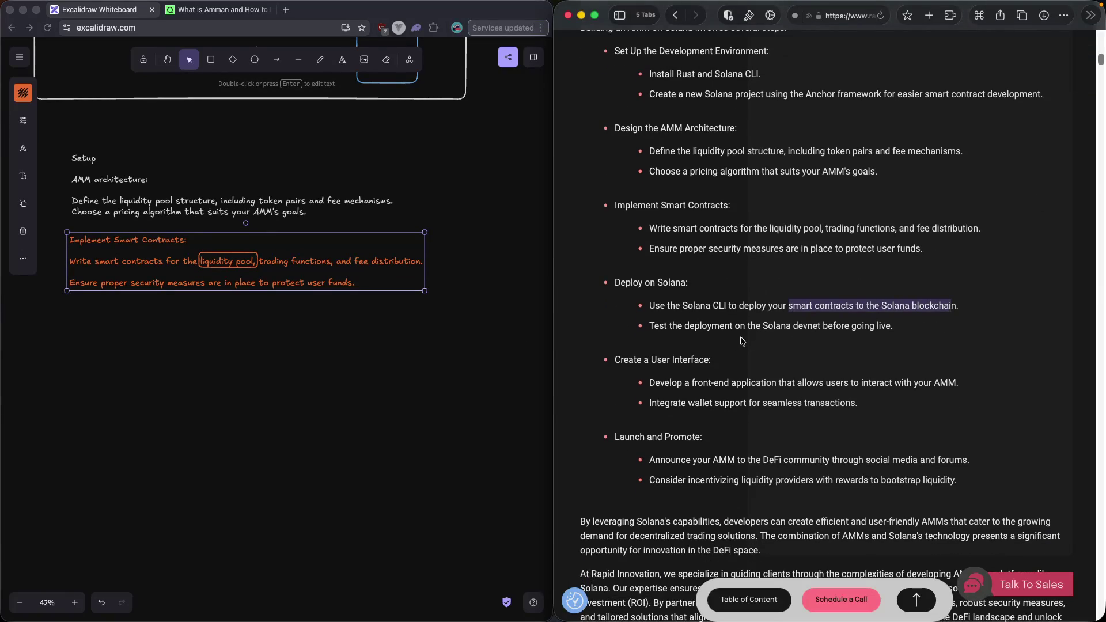
drag(712, 326, 891, 327)
scroll(838, 340, down, 2)
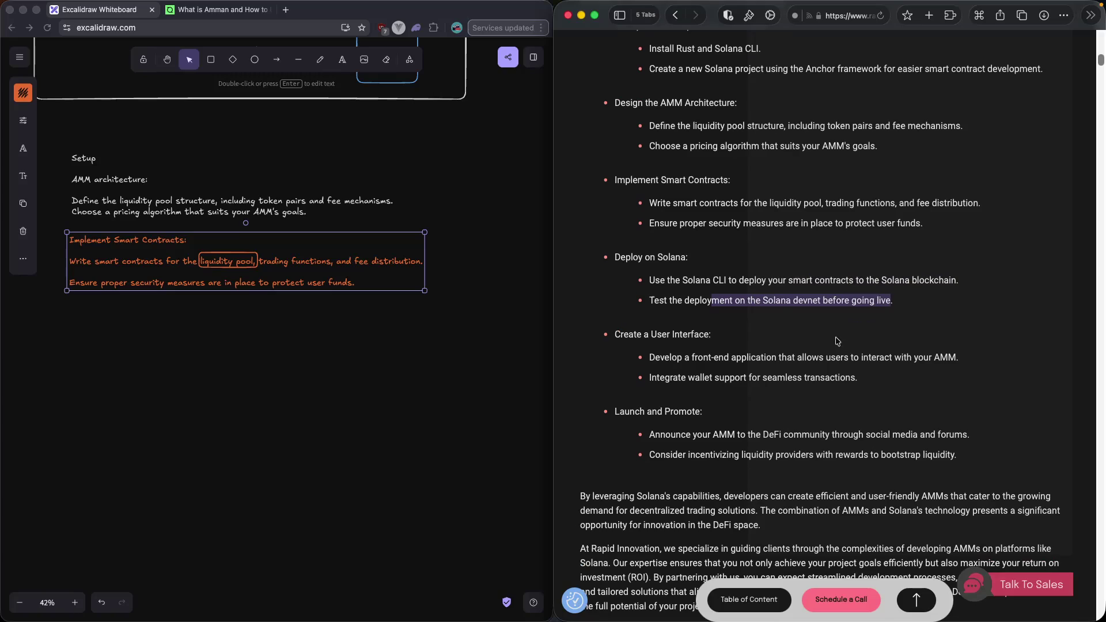
drag(615, 312, 703, 321)
scroll(700, 314, down, 1)
drag(775, 321, 946, 321)
scroll(842, 348, down, 1)
drag(651, 325, 821, 329)
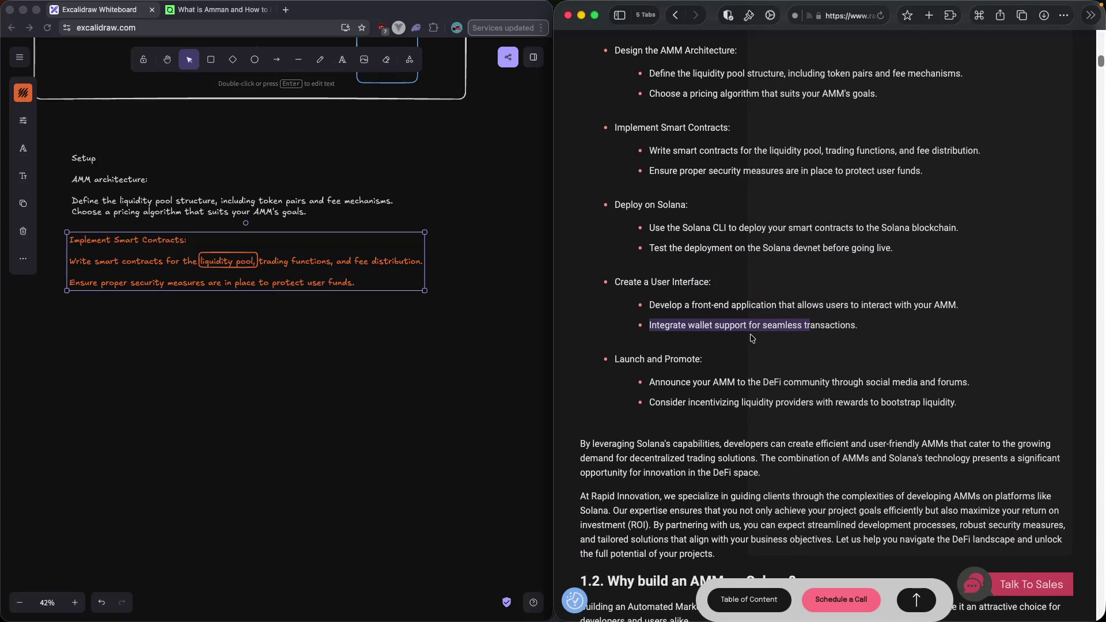
scroll(752, 338, down, 2)
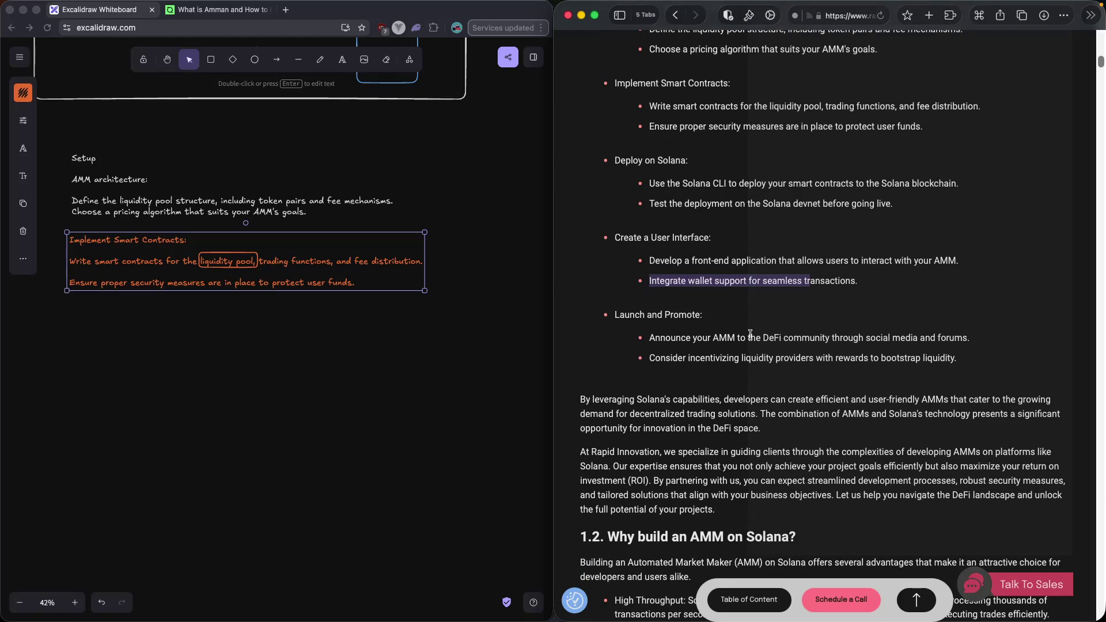
drag(751, 335, 885, 339)
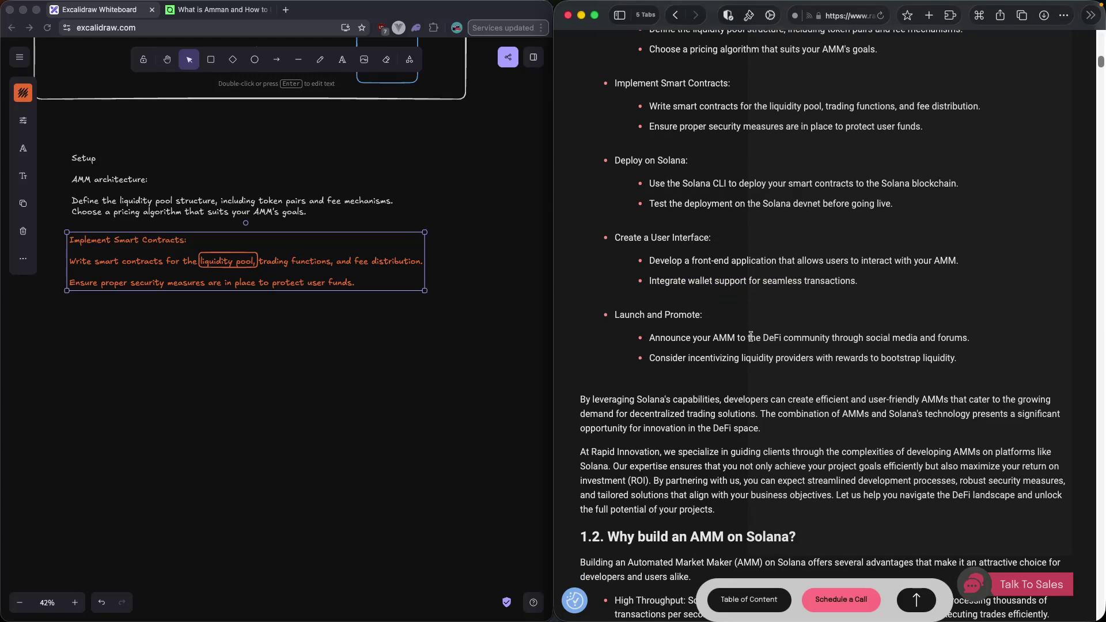
click(899, 339)
scroll(851, 293, down, 3)
key(super+bracketleft)
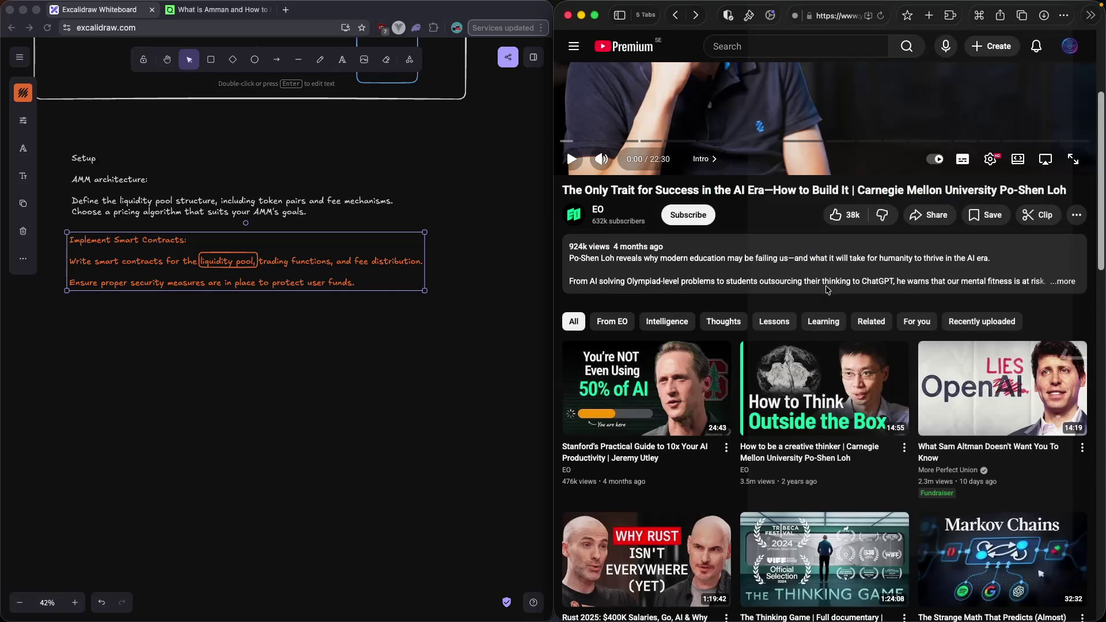
scroll(820, 326, up, 3)
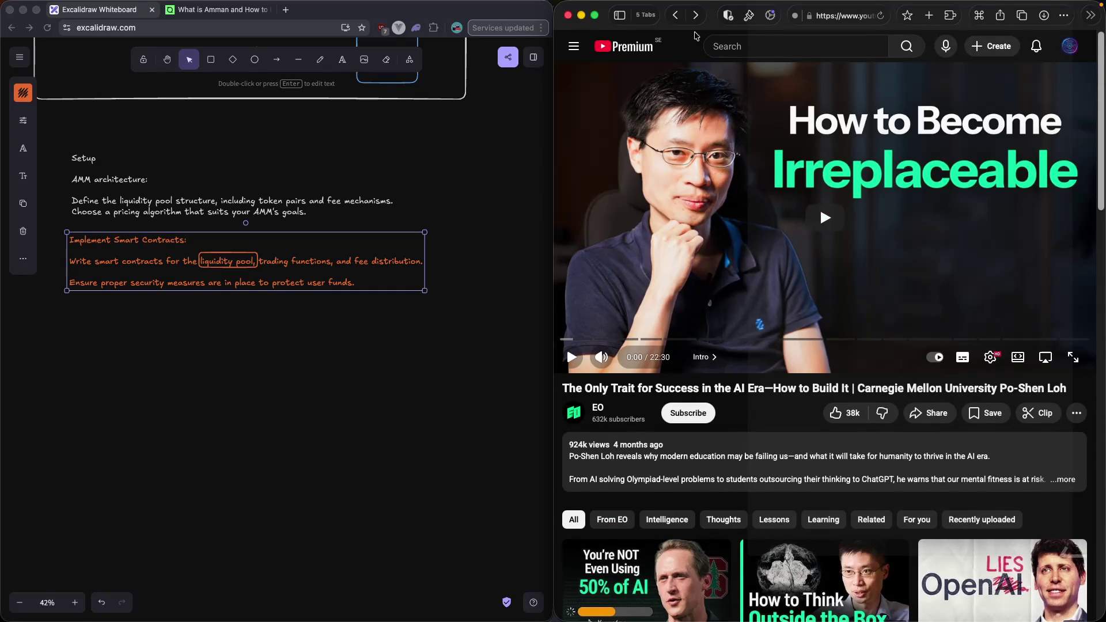
key(super+bracketright)
scroll(707, 358, down, 1)
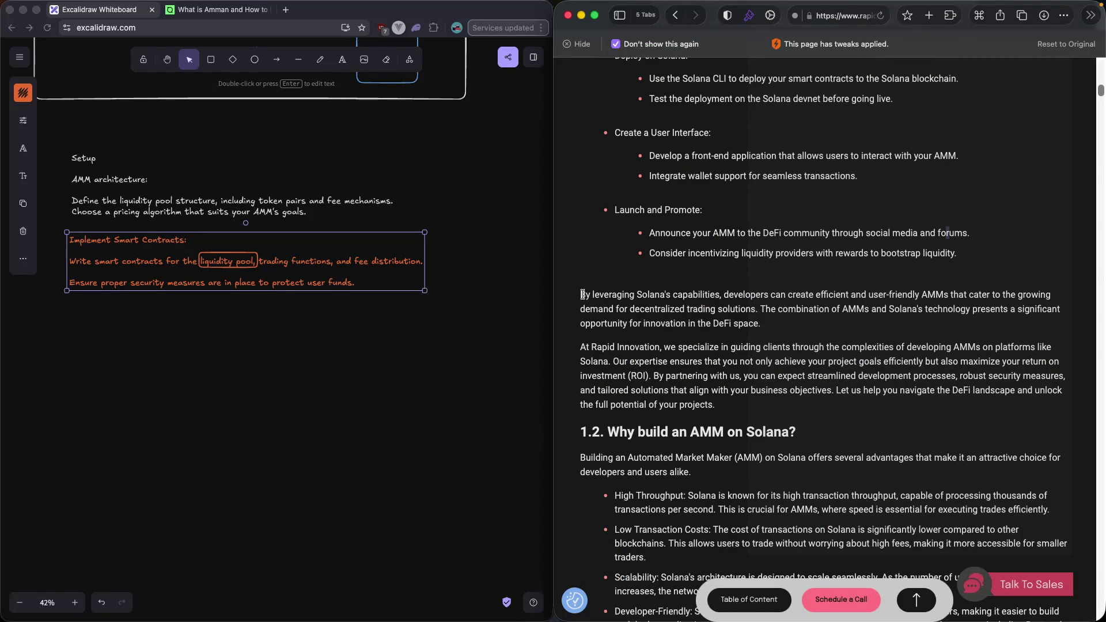
drag(582, 295, 611, 294)
drag(750, 293, 817, 289)
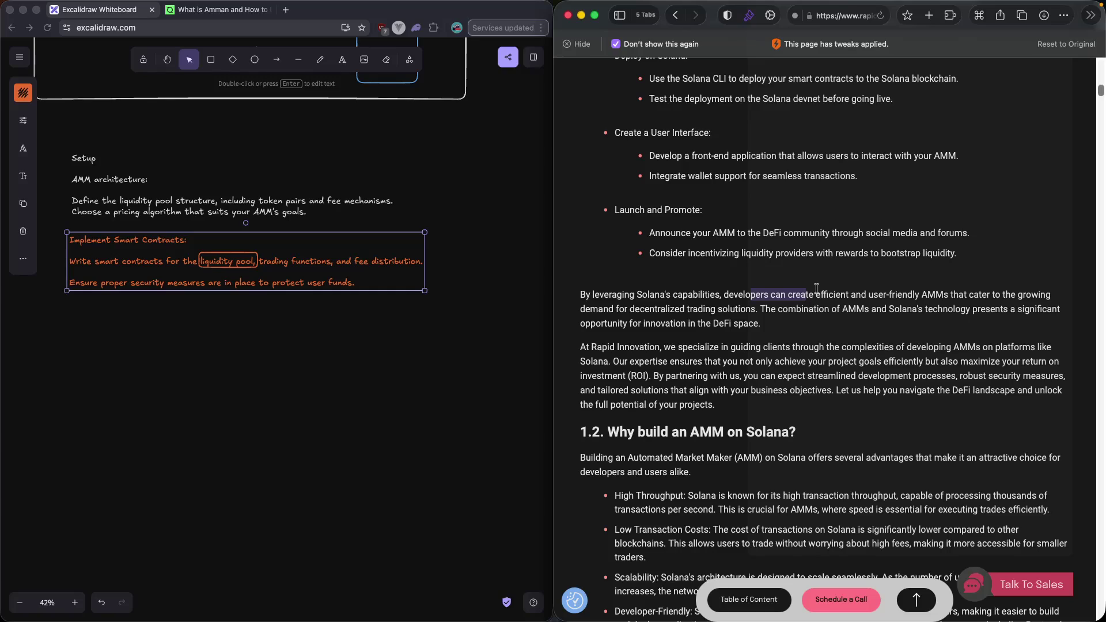
click(818, 289)
drag(636, 294, 959, 295)
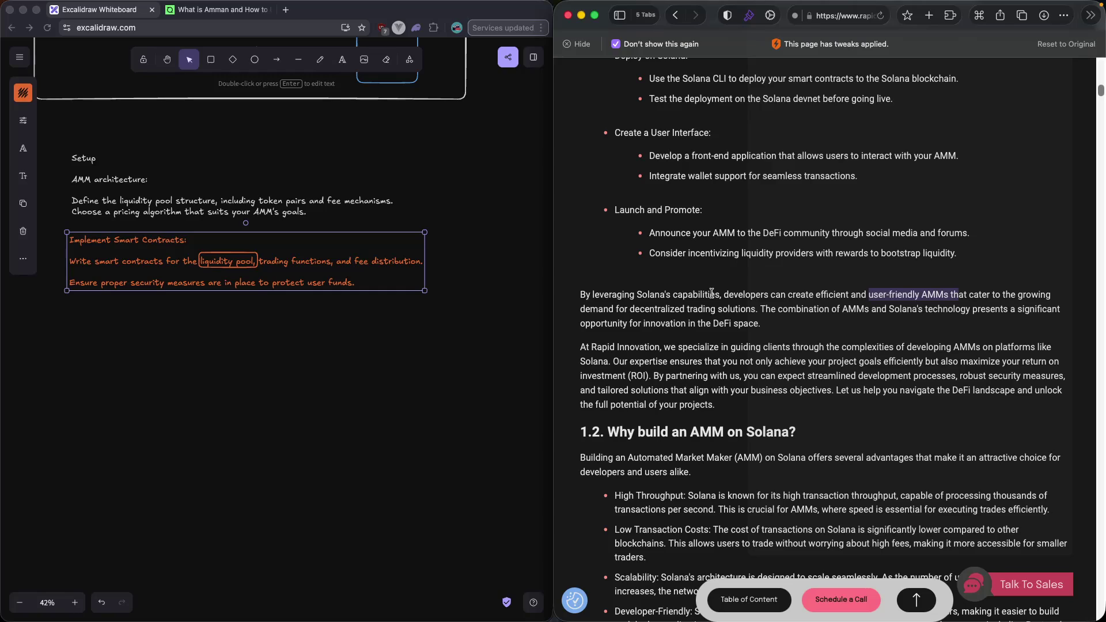
click(671, 292)
drag(582, 296, 992, 296)
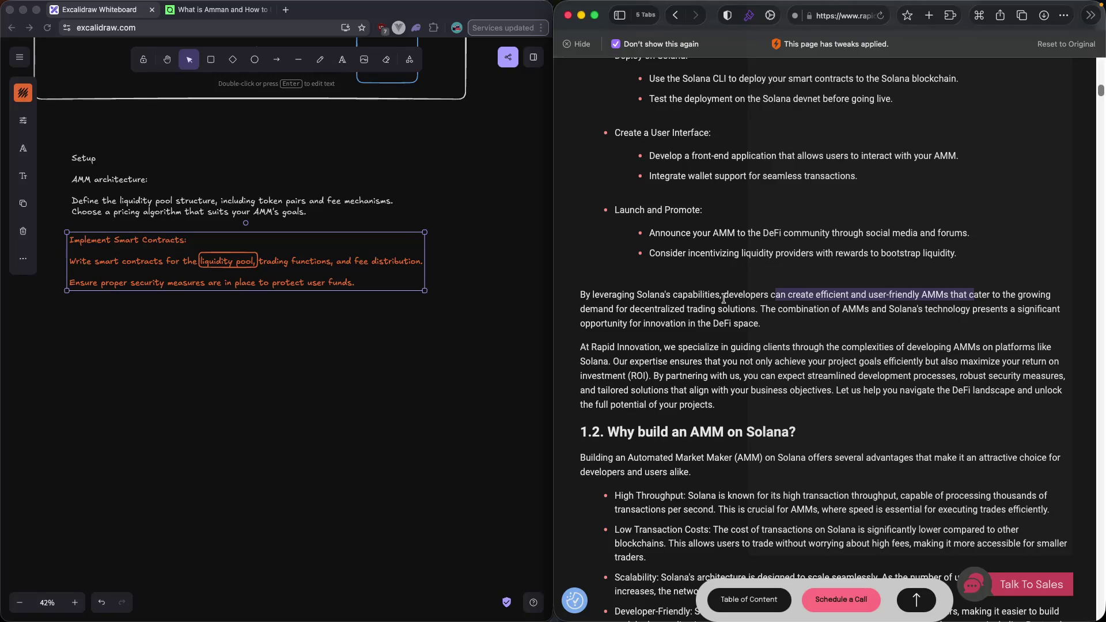
double_click(583, 312)
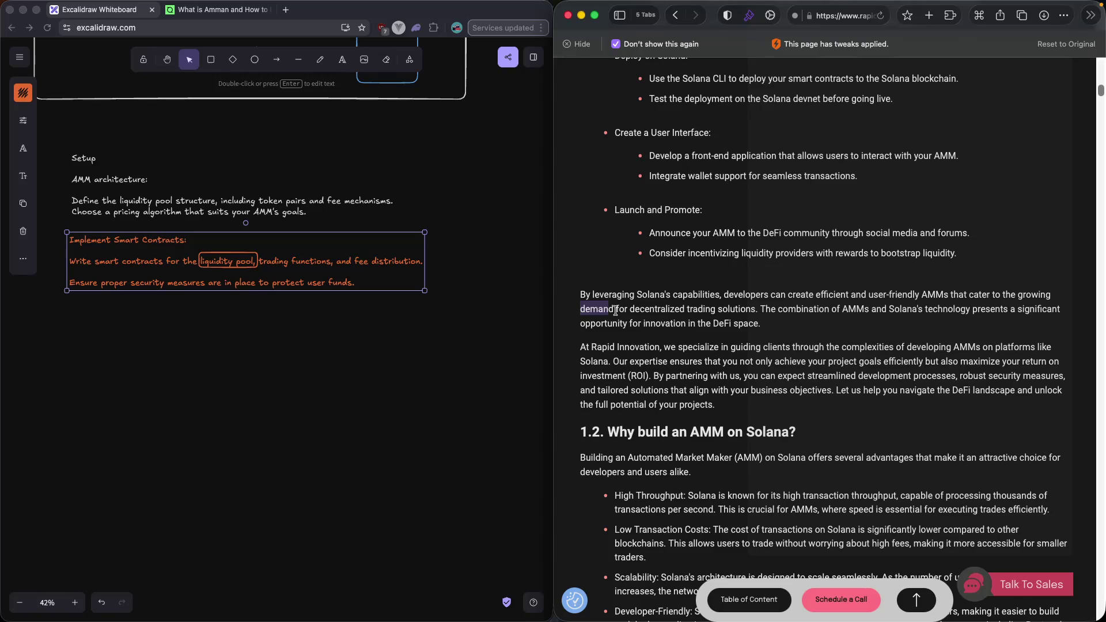
click(794, 308)
drag(765, 308, 901, 313)
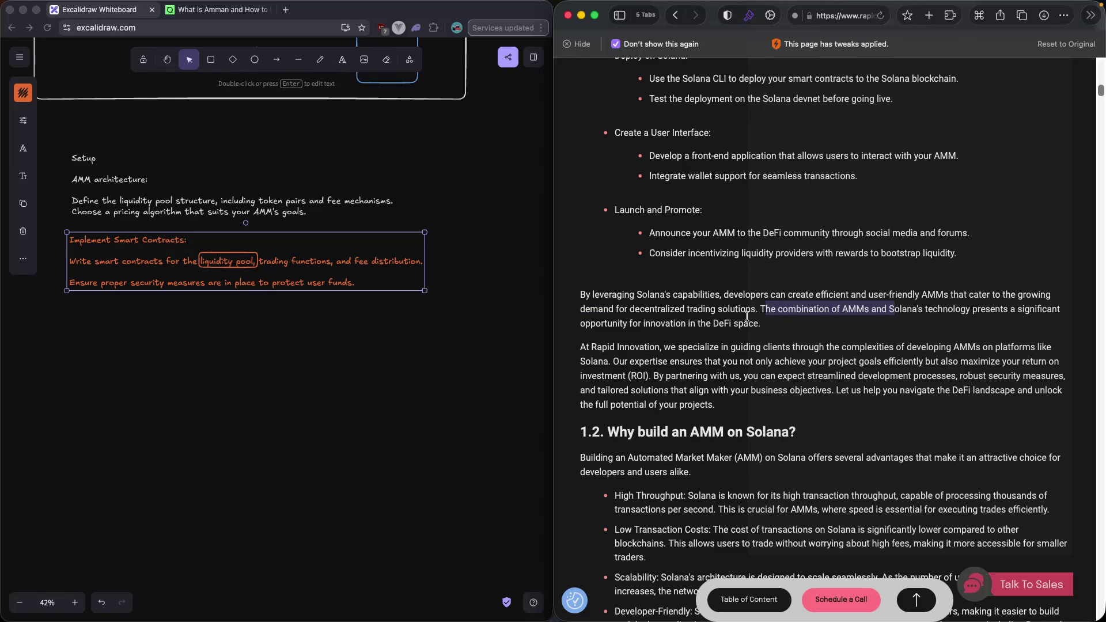
mouse_move(661, 347)
mouse_down()
mouse_move(1044, 348)
mouse_move(605, 366)
mouse_up()
click(606, 366)
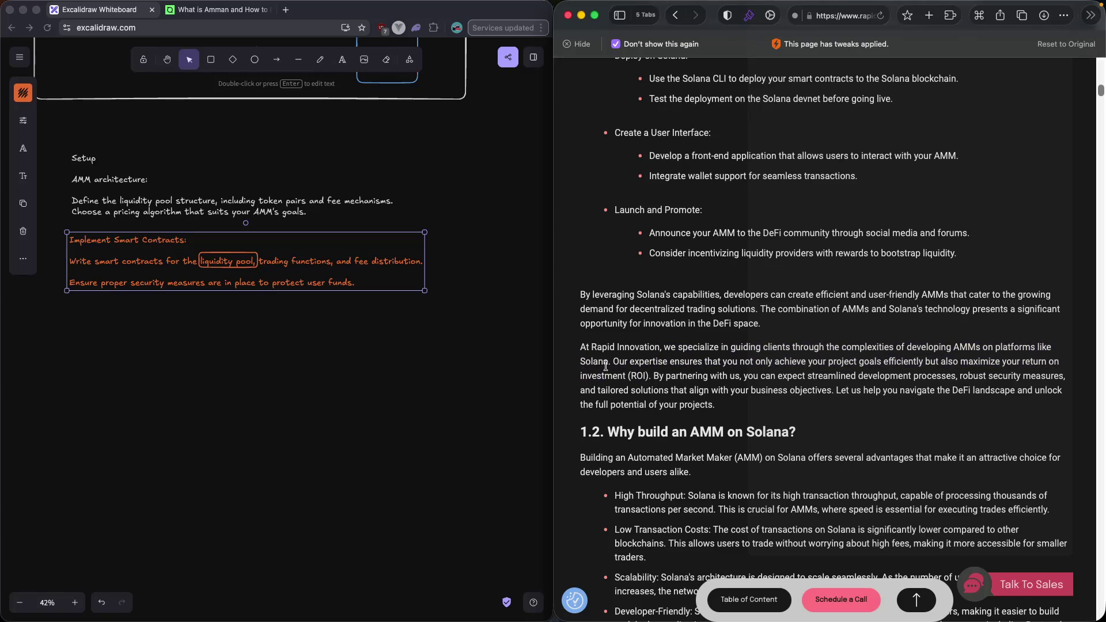
scroll(606, 366, down, 1)
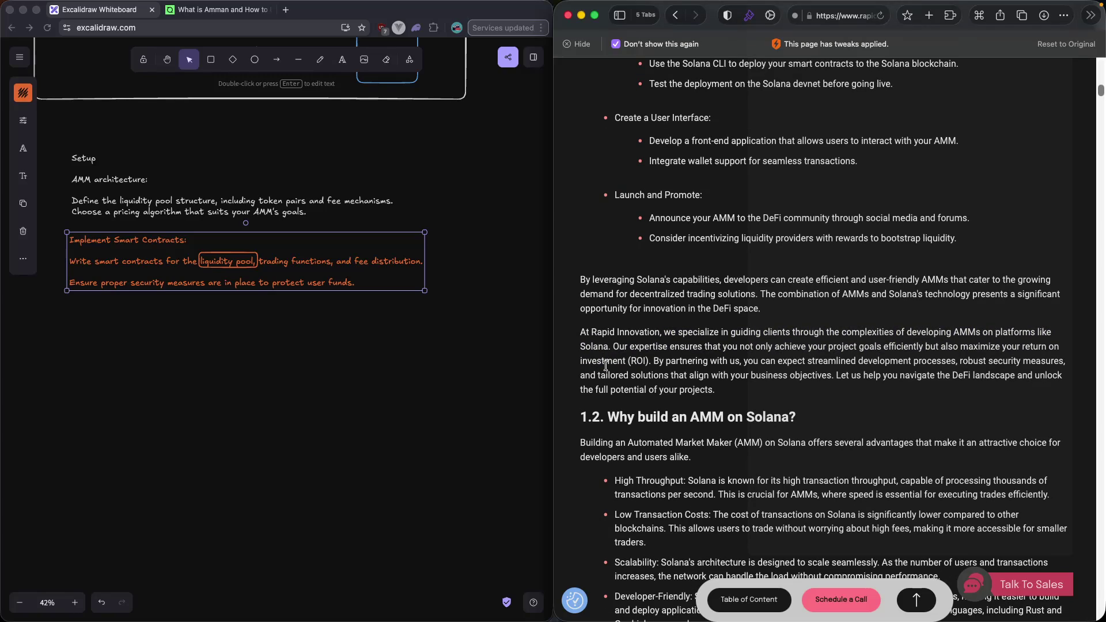
drag(612, 347, 634, 348)
scroll(635, 349, down, 1)
click(634, 348)
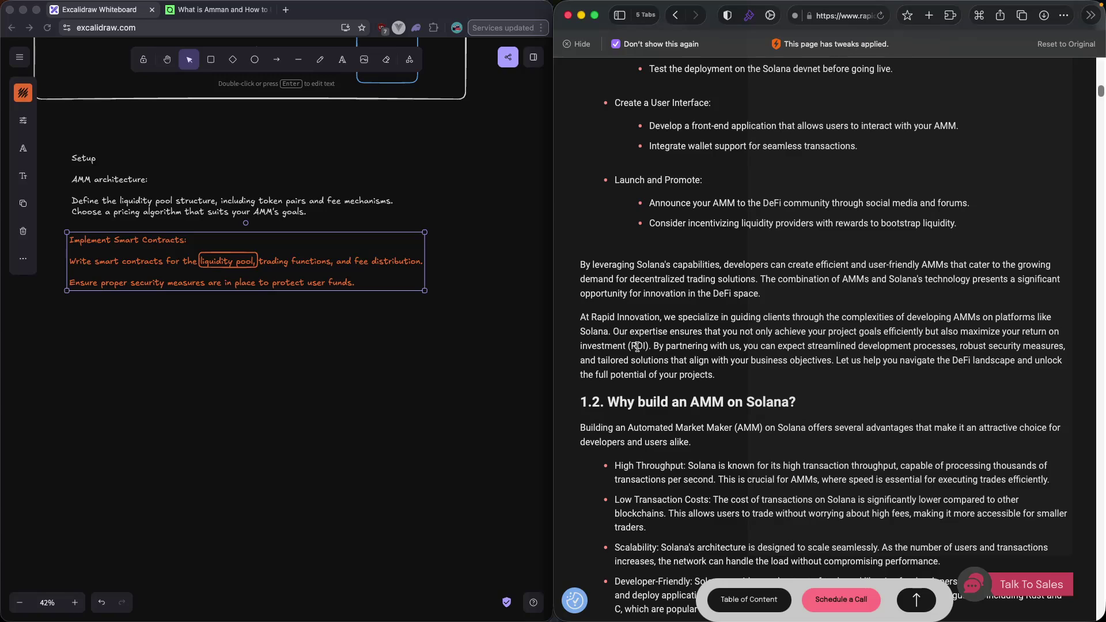
scroll(639, 353, down, 1)
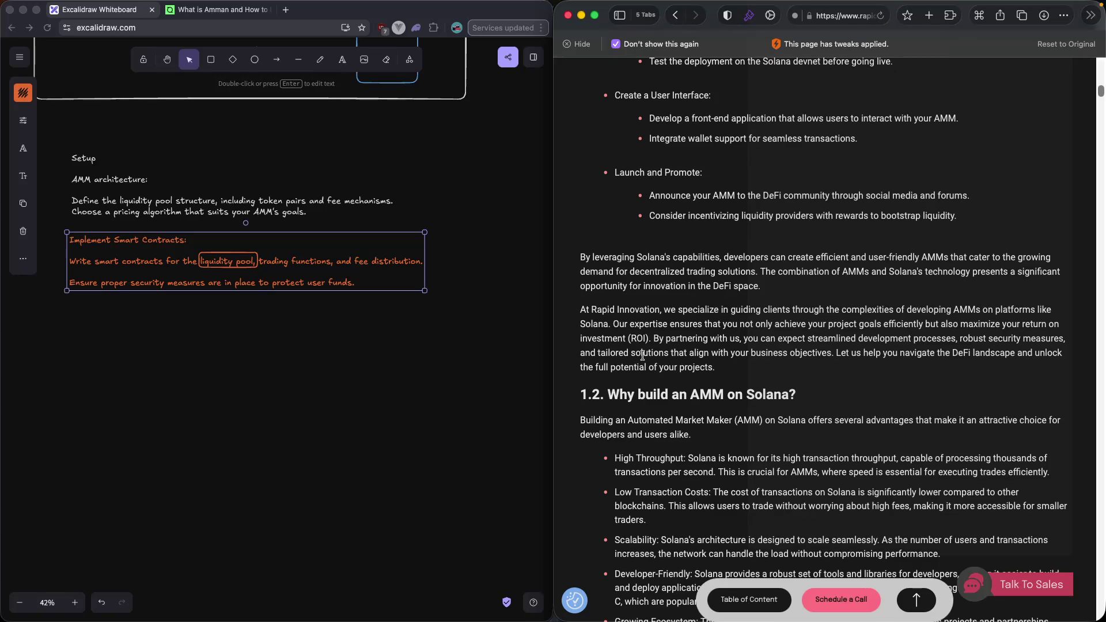
drag(611, 325, 819, 329)
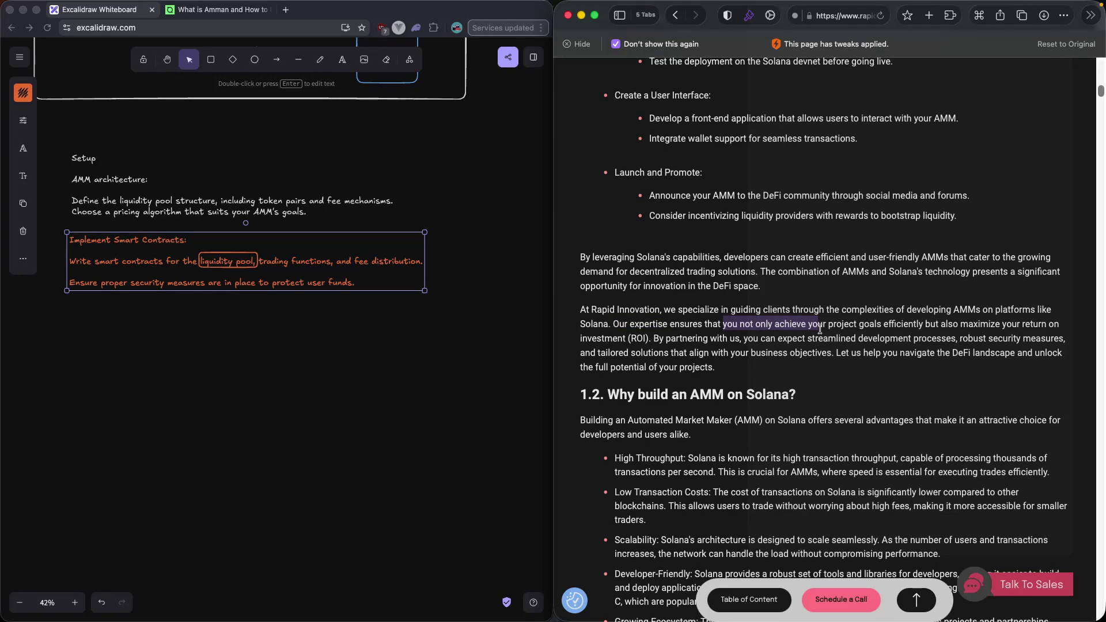
scroll(700, 345, down, 2)
mouse_move(743, 324)
mouse_down()
mouse_move(954, 325)
mouse_move(1007, 308)
mouse_up()
scroll(974, 327, down, 2)
click(1028, 301)
drag(594, 317, 831, 327)
click(847, 326)
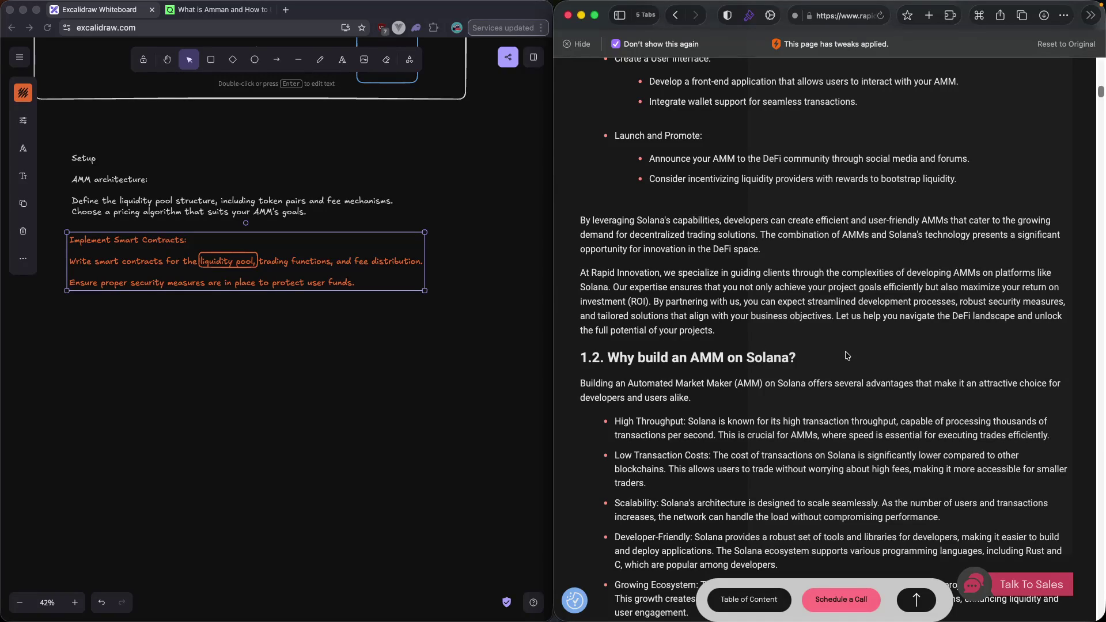
scroll(846, 354, down, 1)
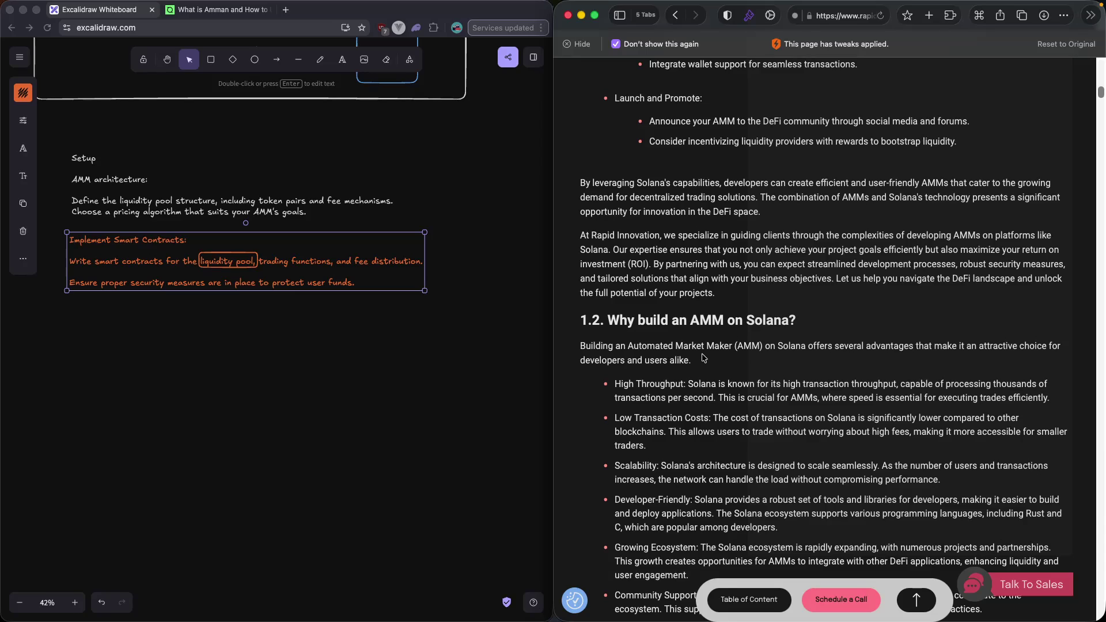
scroll(703, 357, down, 2)
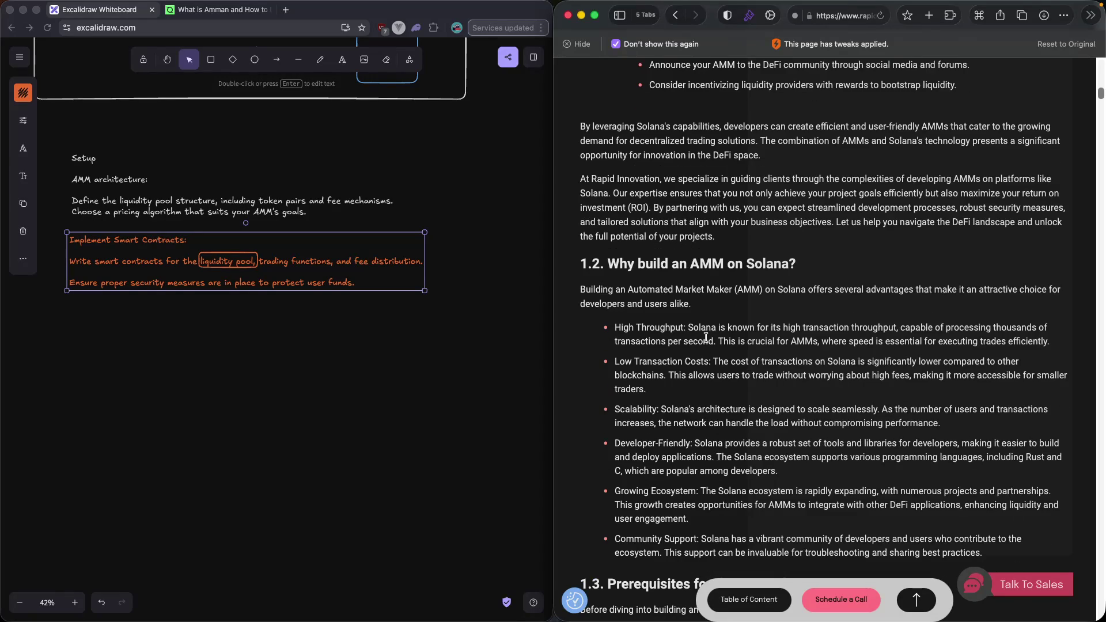
scroll(705, 338, down, 1)
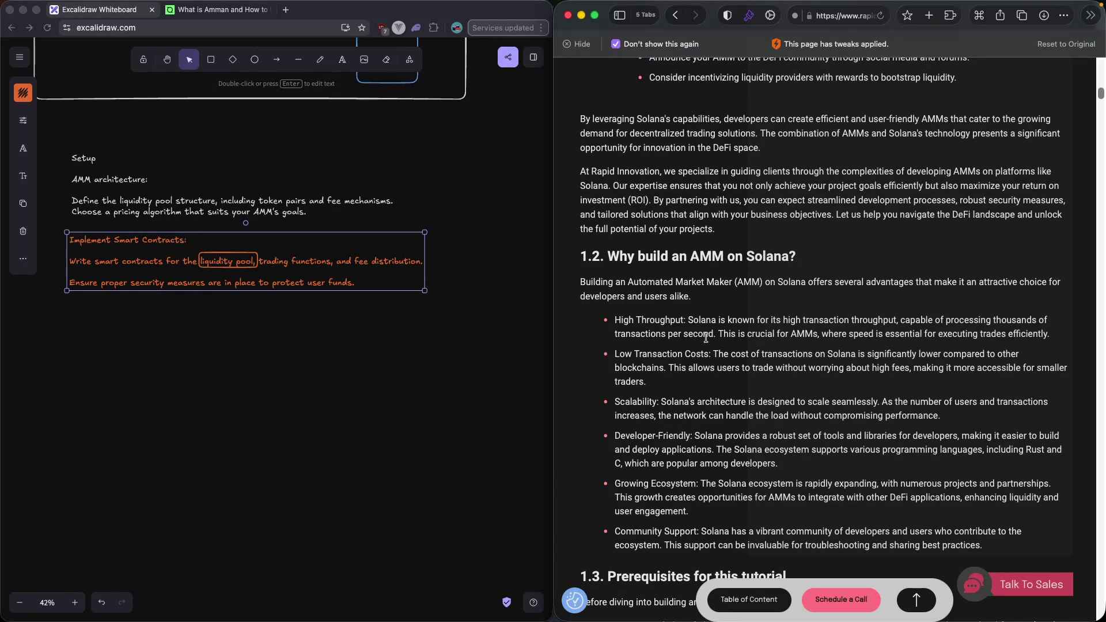
scroll(706, 338, down, 1)
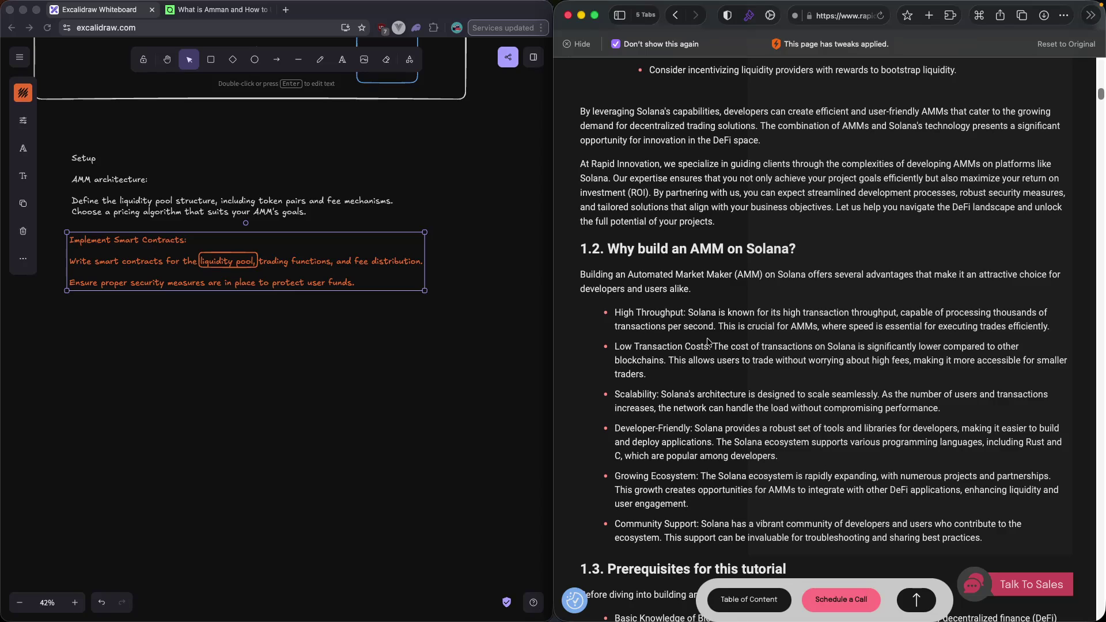
scroll(709, 343, down, 5)
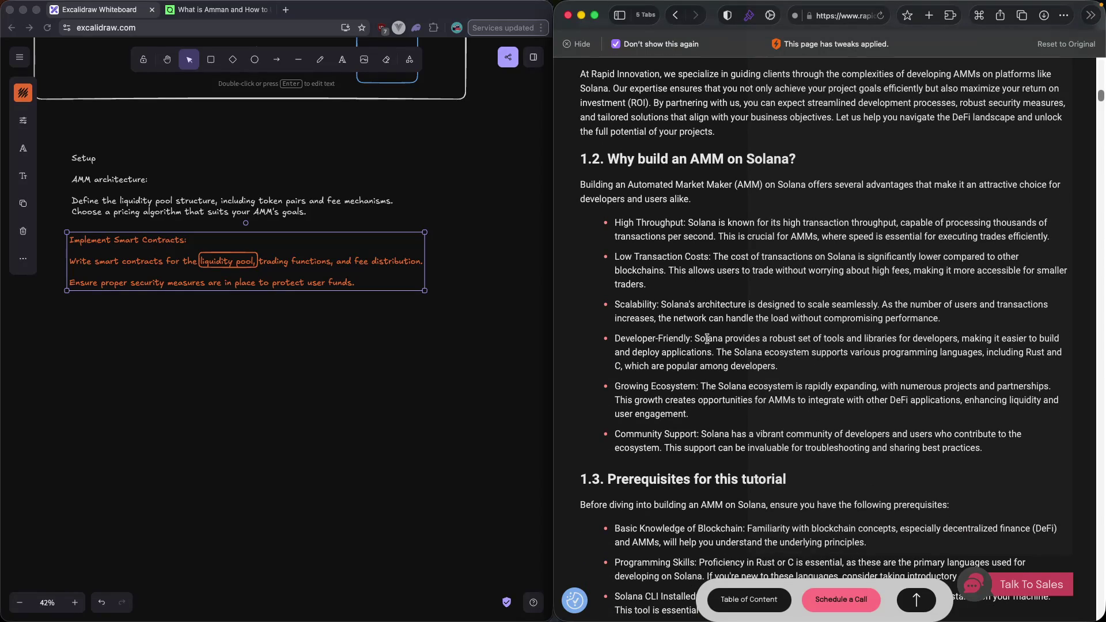
scroll(707, 339, down, 3)
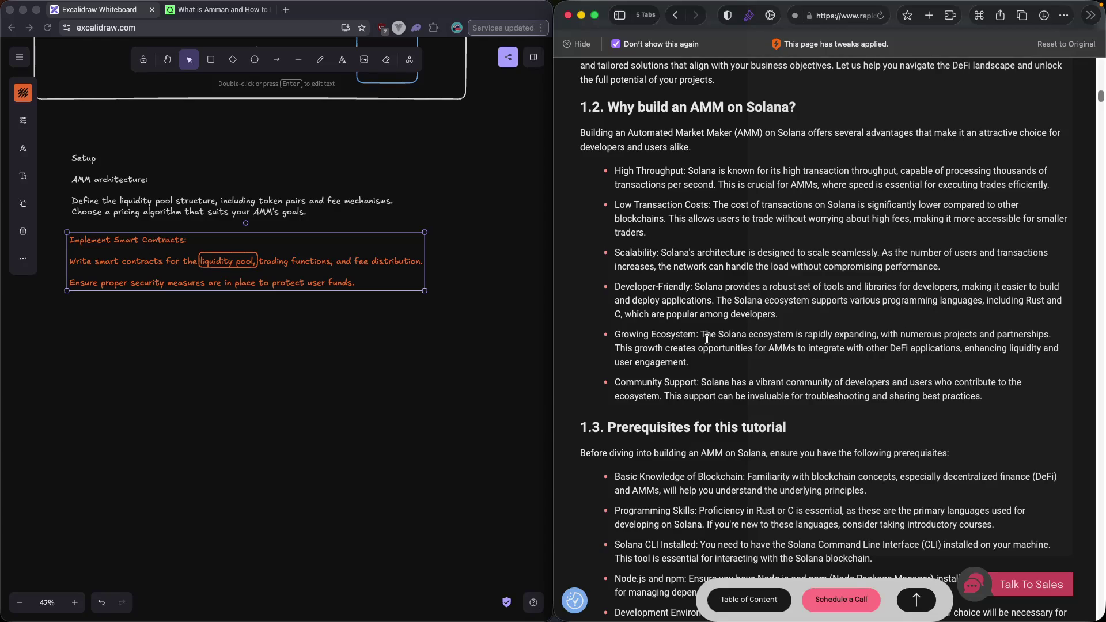
scroll(707, 340, down, 1)
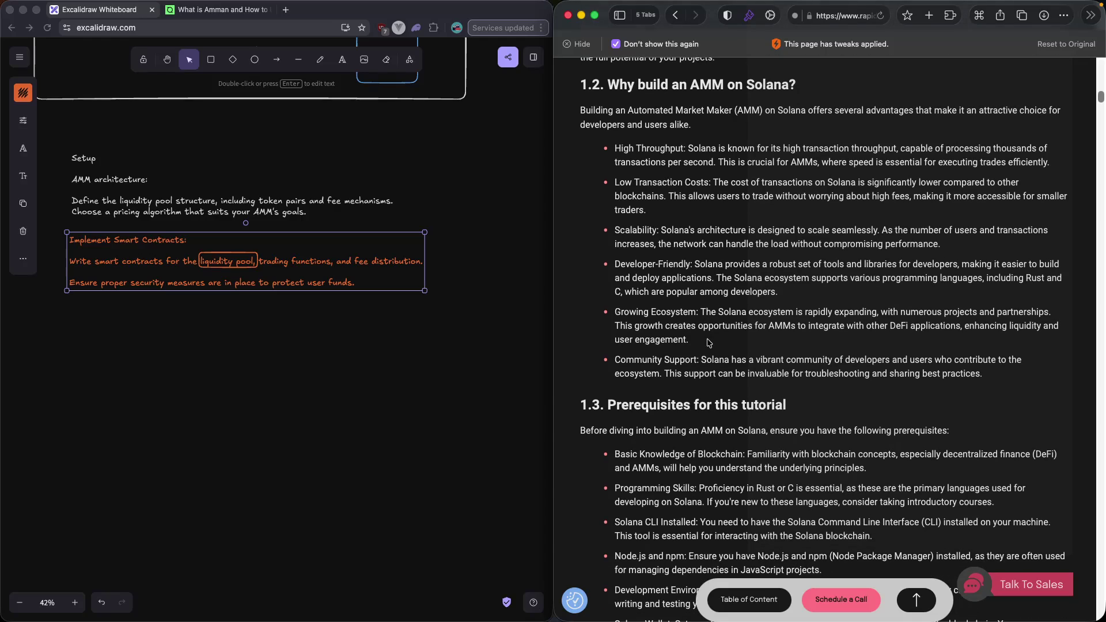